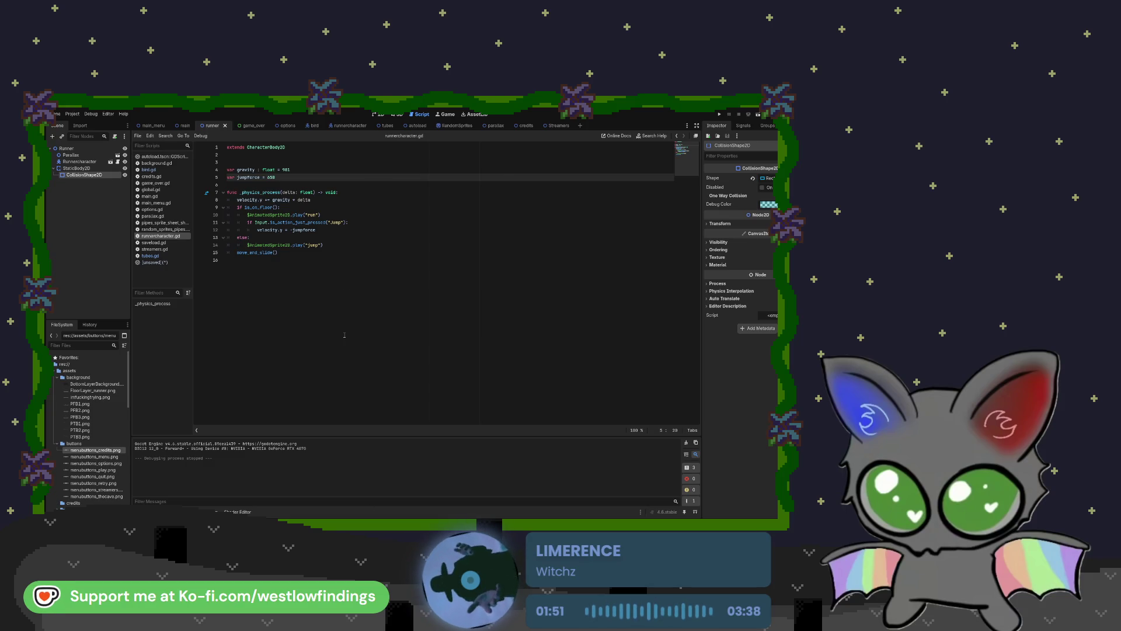
Switch to the 2D view, then zoom out and pan to frame the runner scene's cave level
click(378, 114)
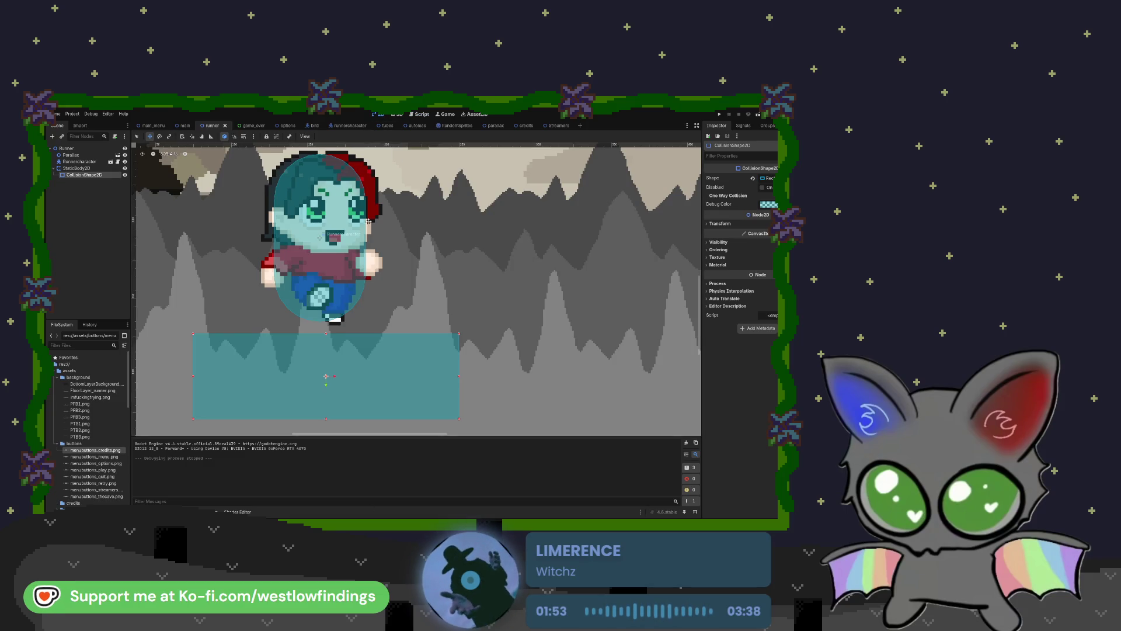
scroll(381, 279, down, 3)
scroll(380, 279, down, 6)
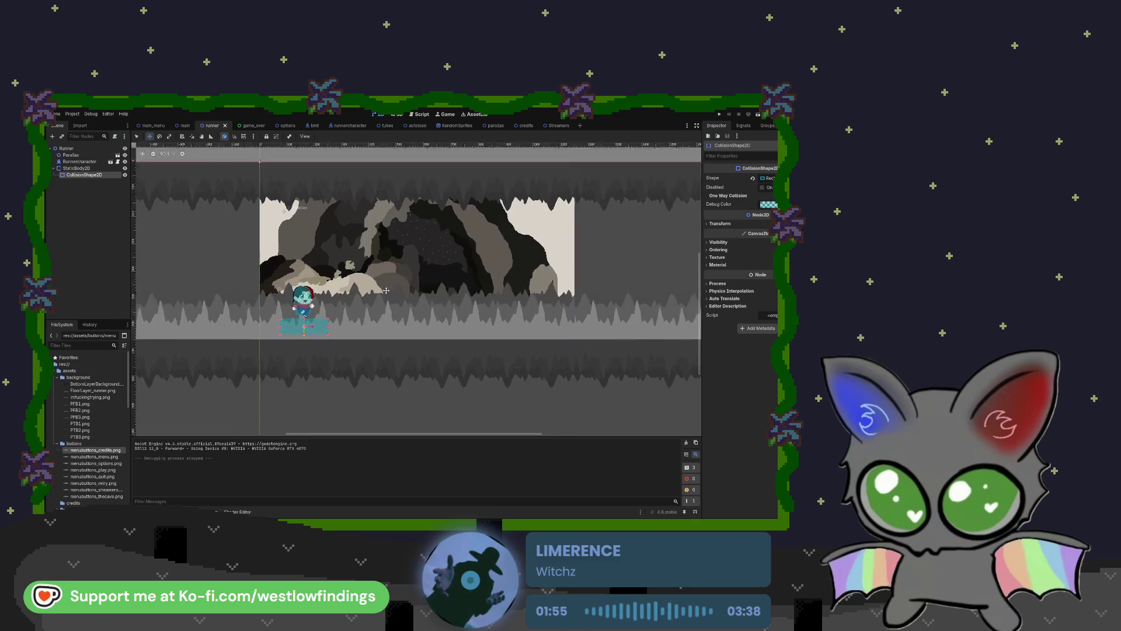
drag(396, 274, 466, 263)
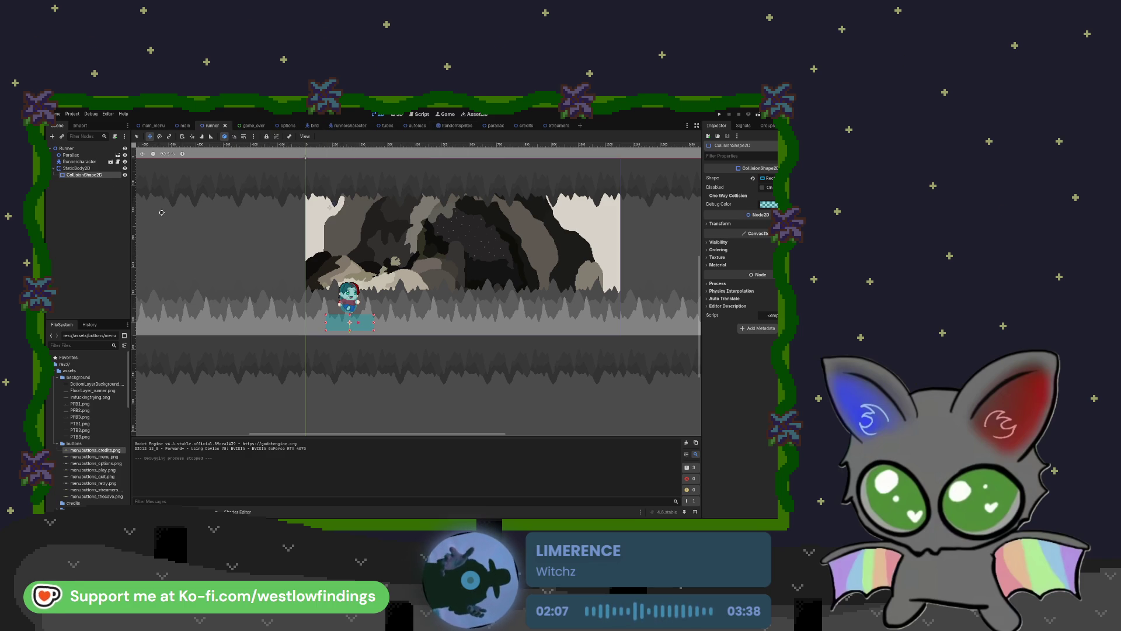
Open the parallax scene tab and select parallax.tscn in the FileSystem scenes folder
click(102, 156)
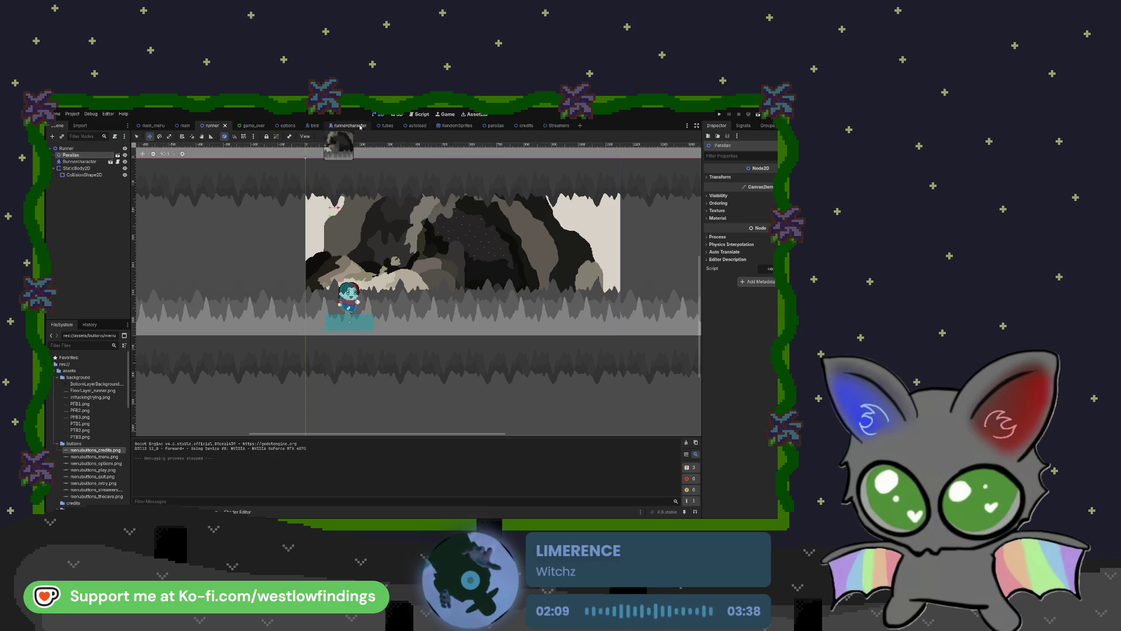
click(490, 129)
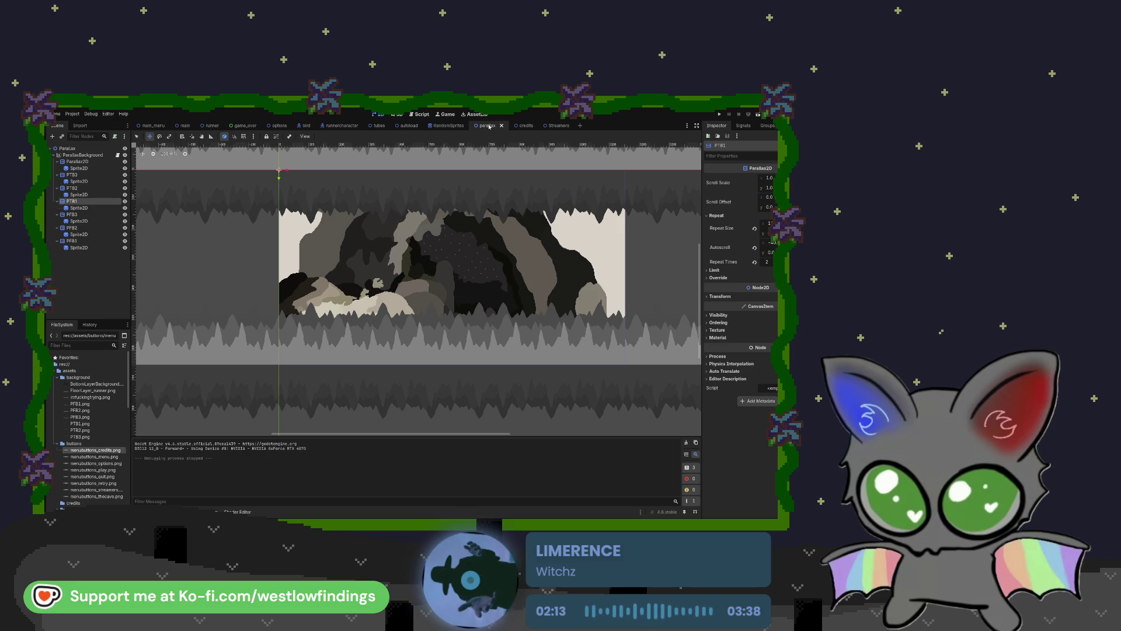
click(57, 371)
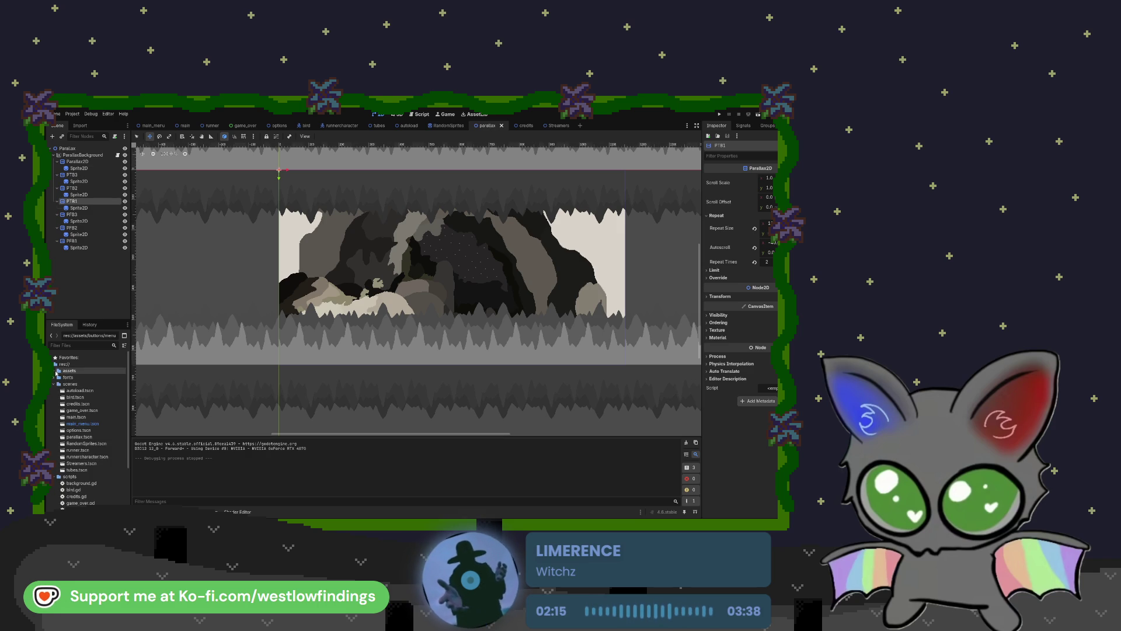
click(54, 384)
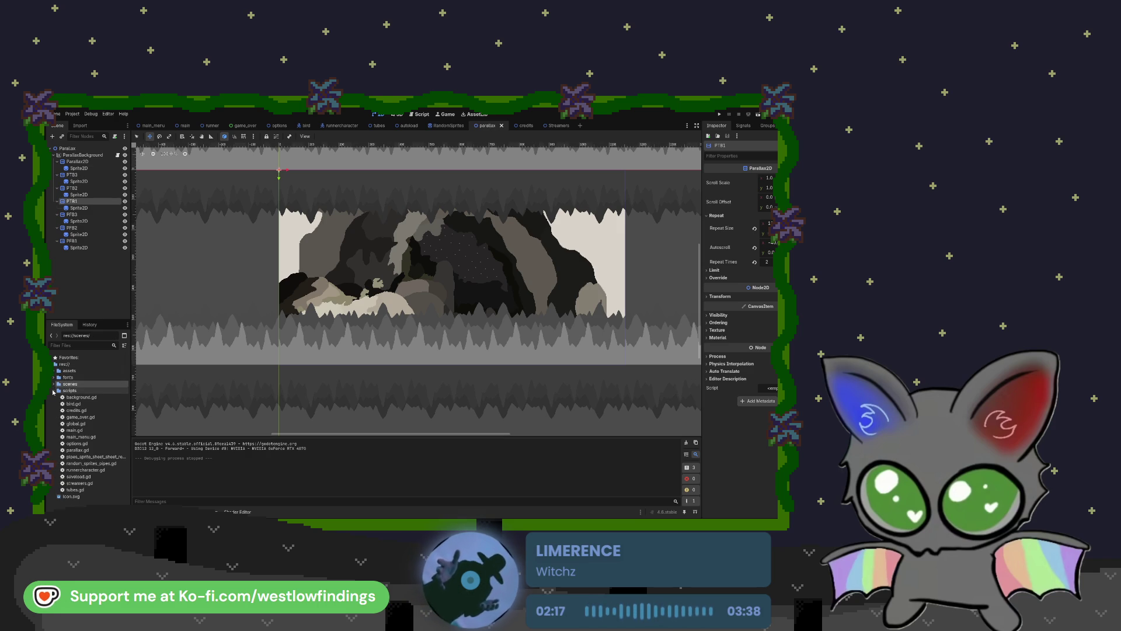
click(53, 390)
click(53, 384)
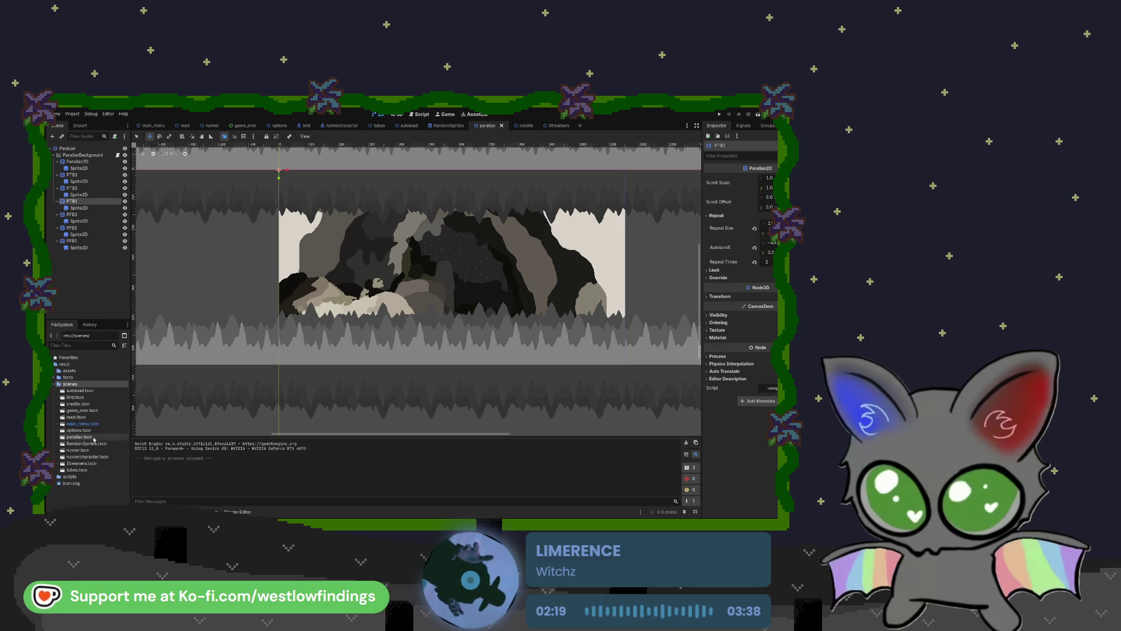
click(94, 438)
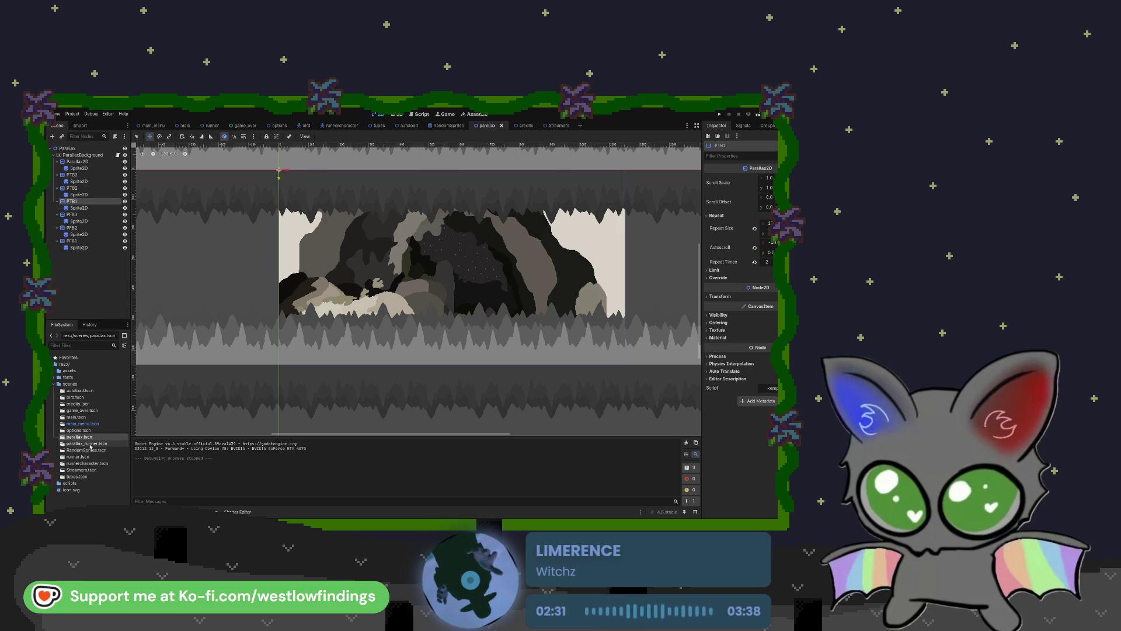
Open parallax_runner.tscn and select the Sprite2D inside the PFB1 layer
double_click(89, 444)
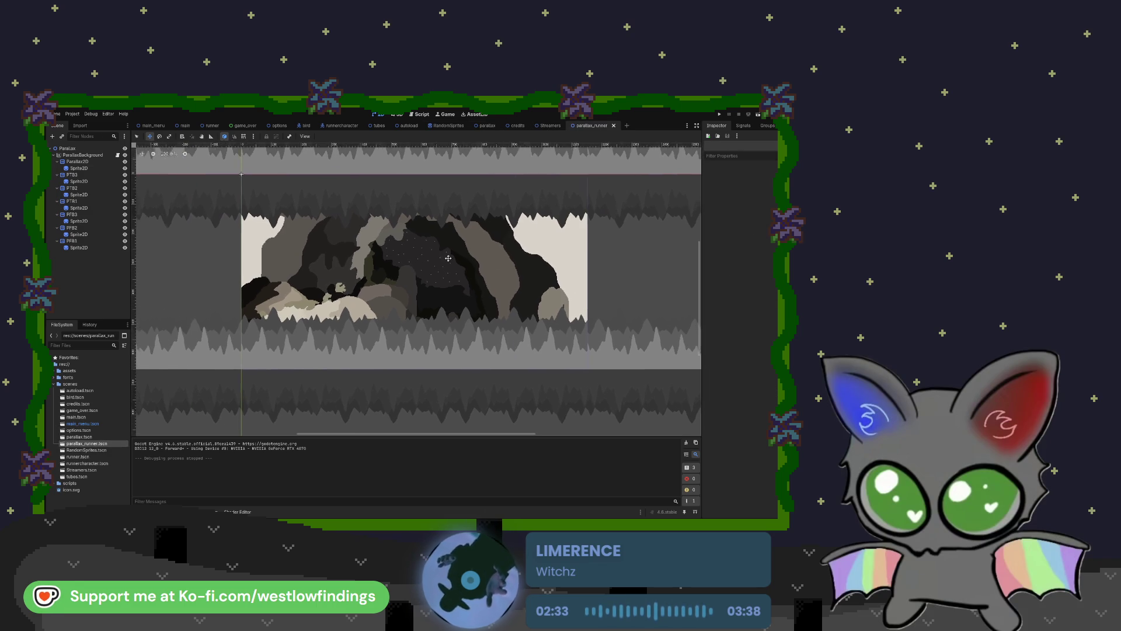
click(92, 242)
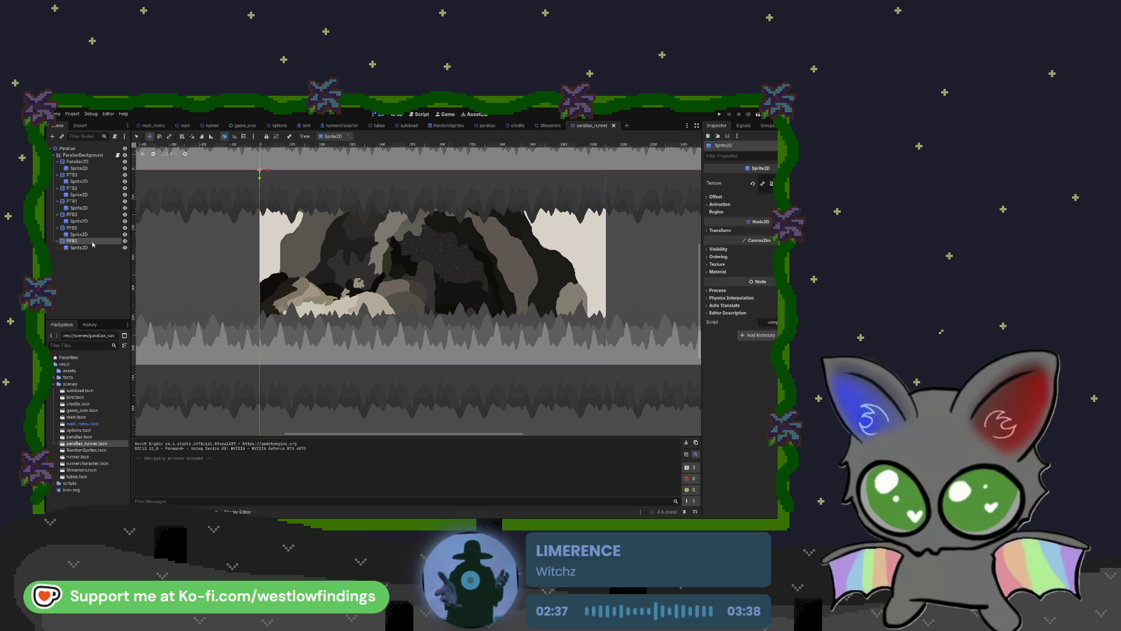
click(91, 249)
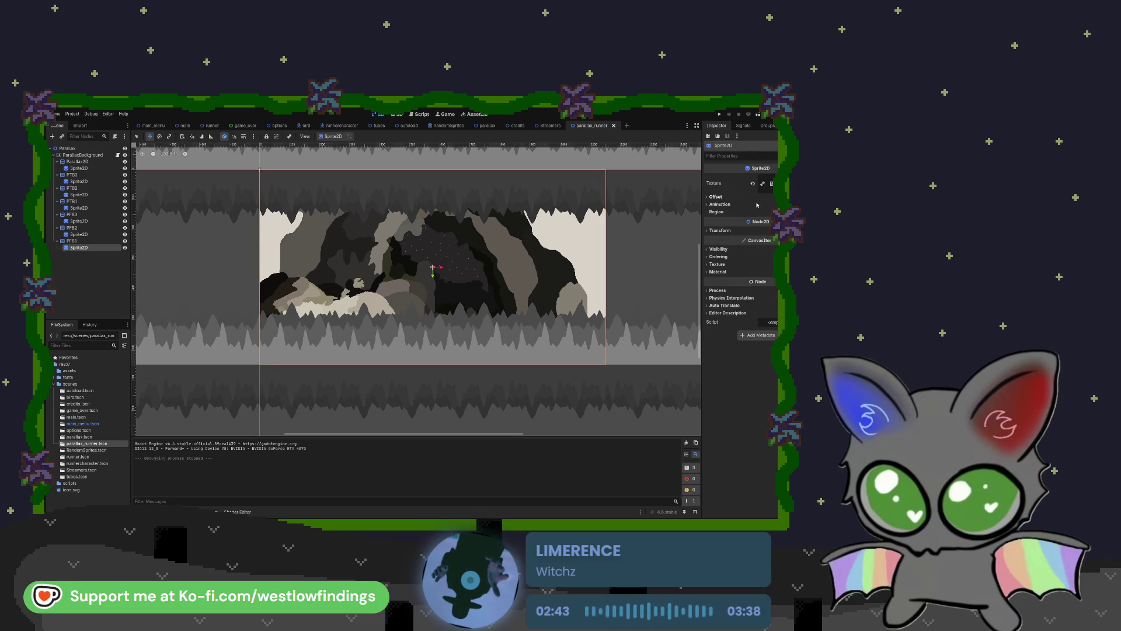
Assign FloorLayer_runner.png as the Sprite2D texture, undoing an accidental layer move
click(57, 371)
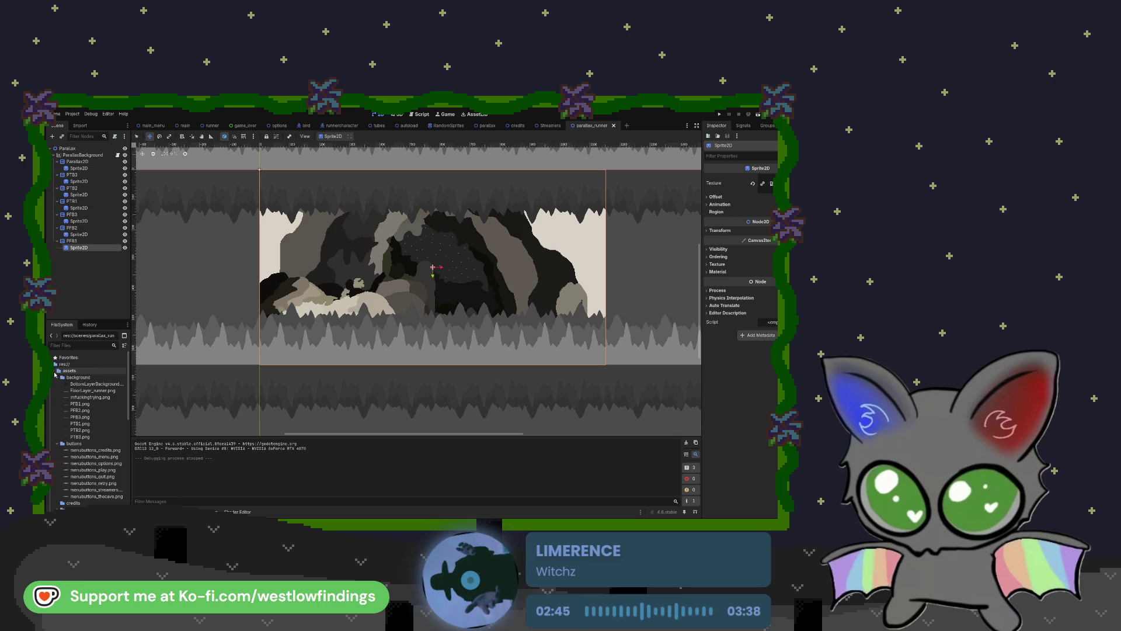
click(79, 391)
drag(78, 391, 585, 366)
drag(771, 183, 763, 184)
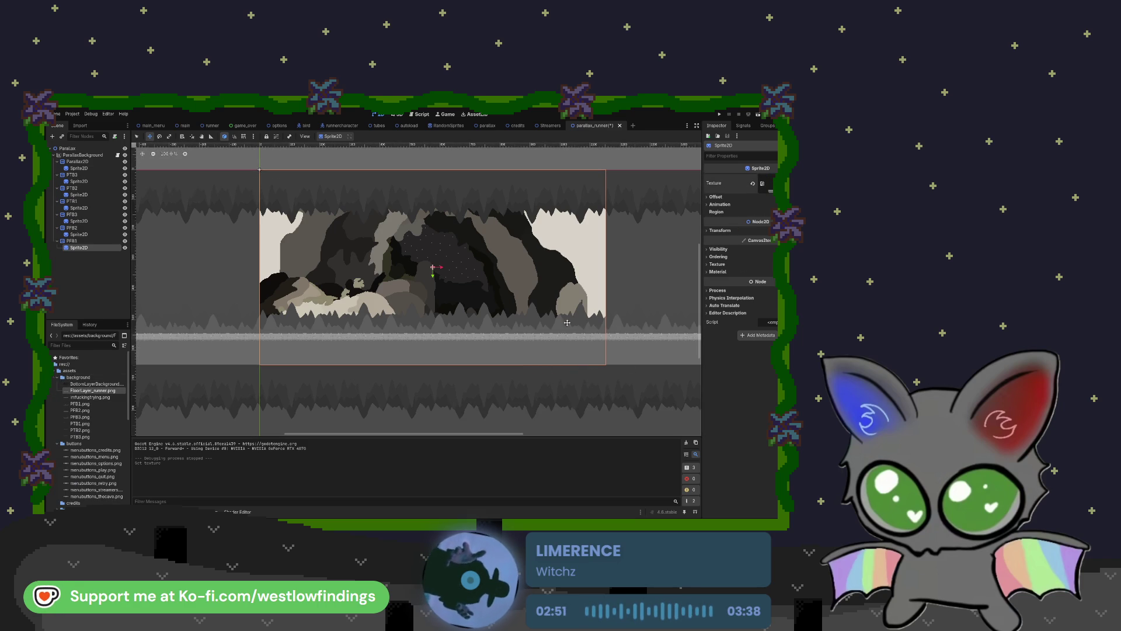
mouse_move(433, 275)
mouse_down()
mouse_move(433, 293)
mouse_move(431, 274)
mouse_up()
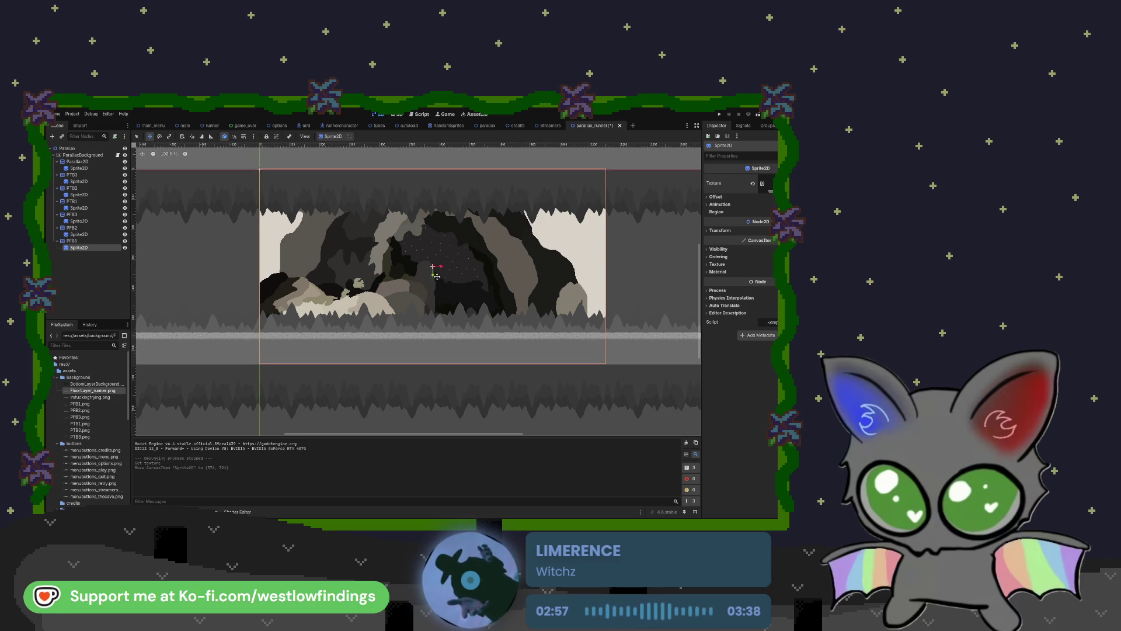
key(ctrl+z)
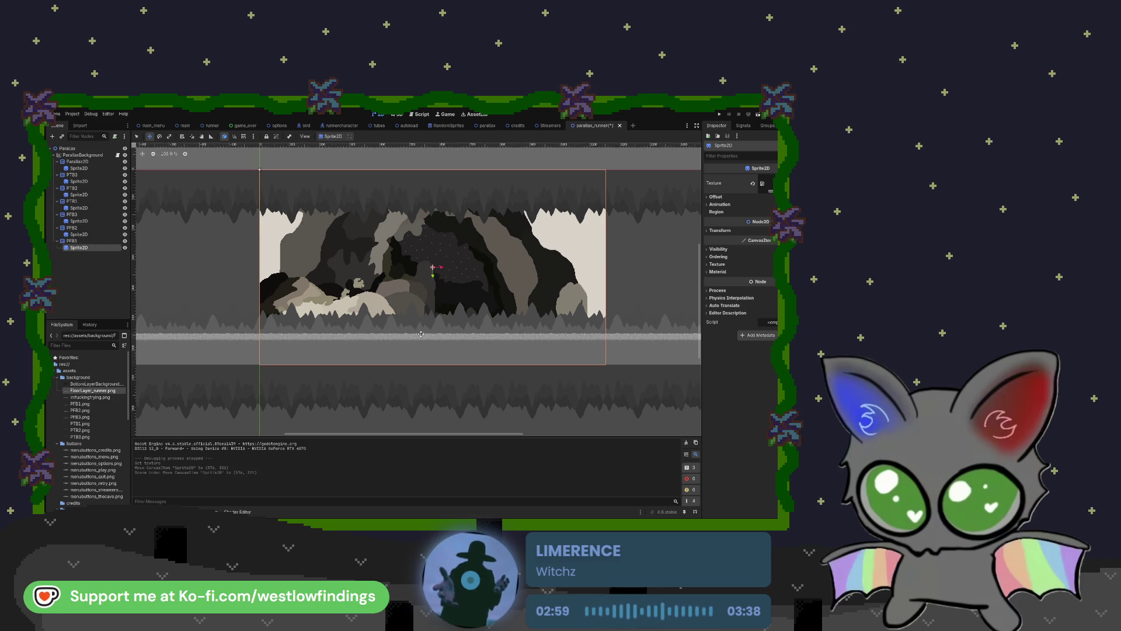
Select the PFB1 layer and save the parallax_runner scene
scroll(421, 330, up, 4)
scroll(421, 330, down, 5)
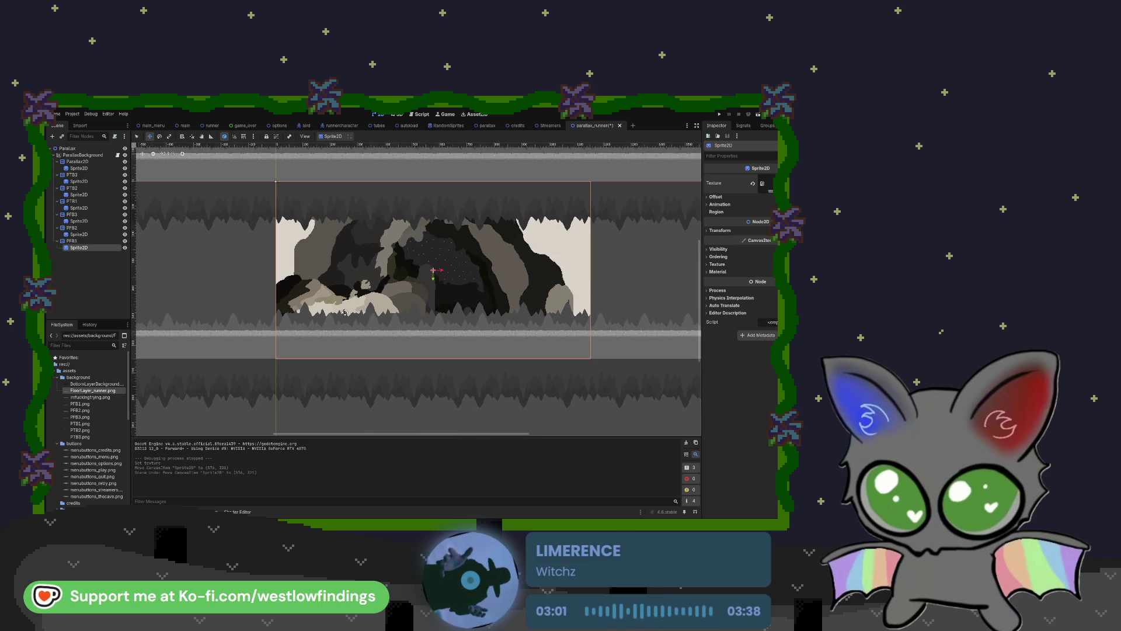
click(79, 241)
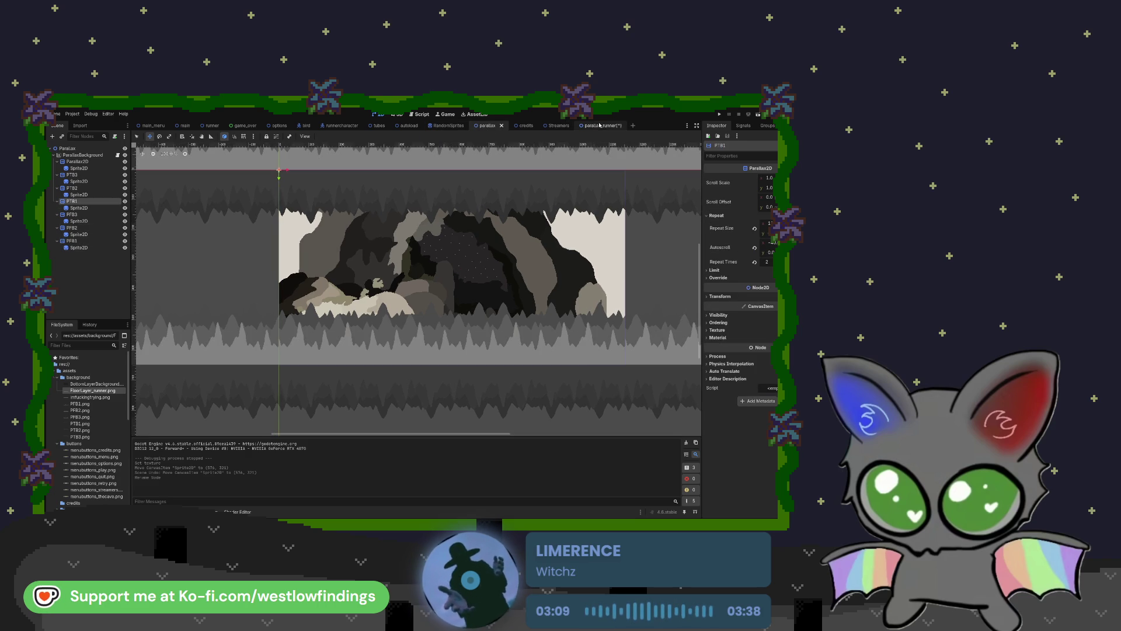
key(ctrl+s)
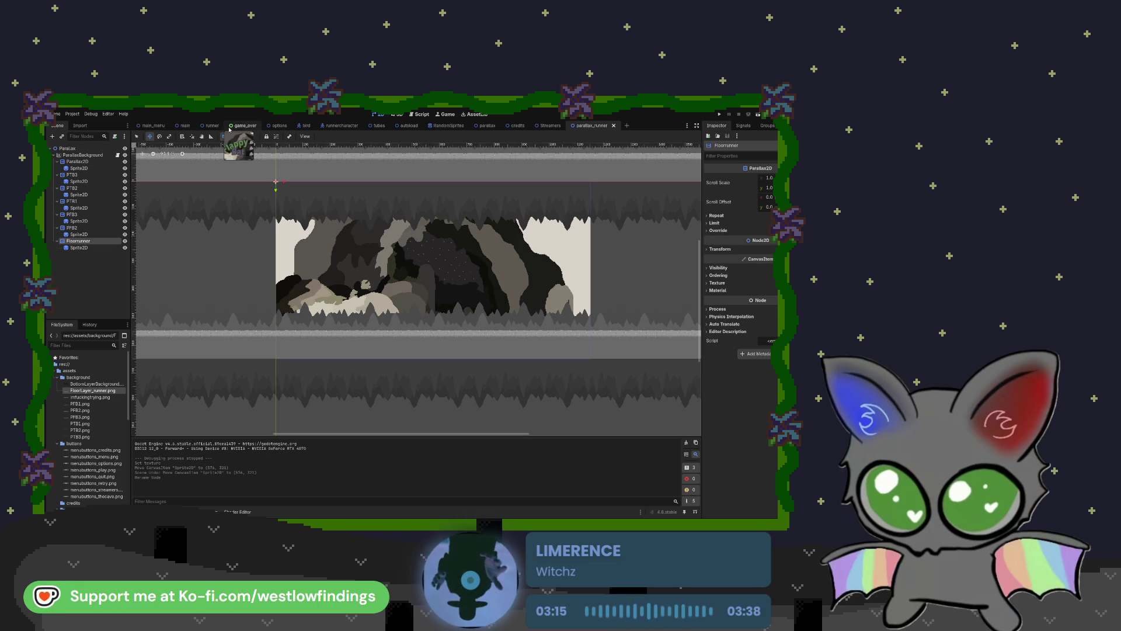
In the runner scene, delete the old Parallax node and instance parallax_runner.tscn under Runner
click(211, 125)
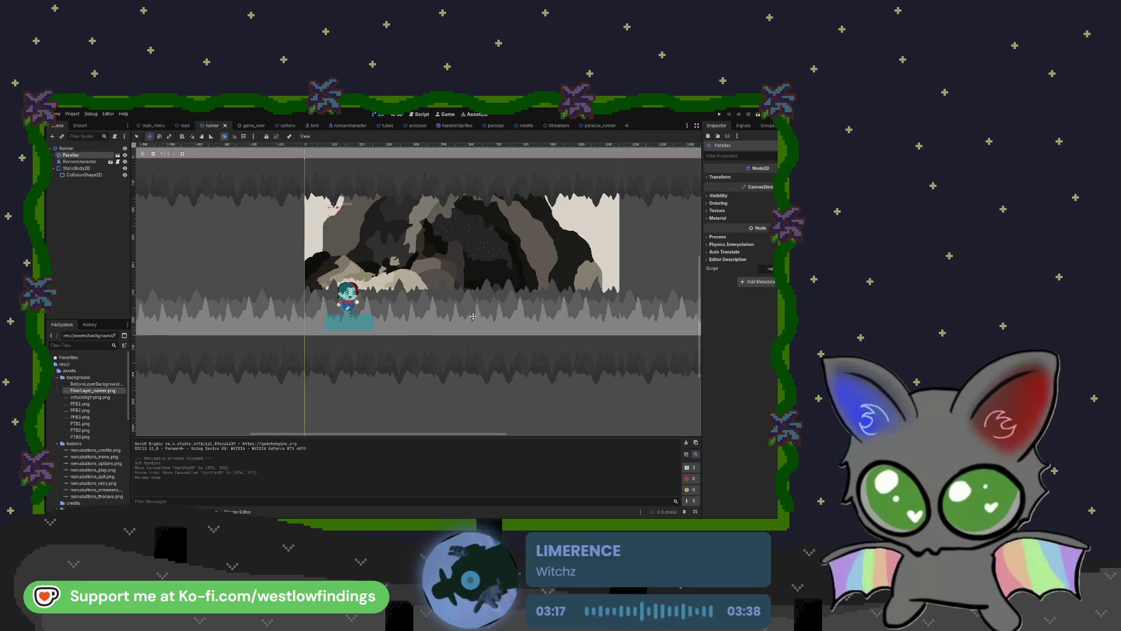
drag(357, 293, 311, 316)
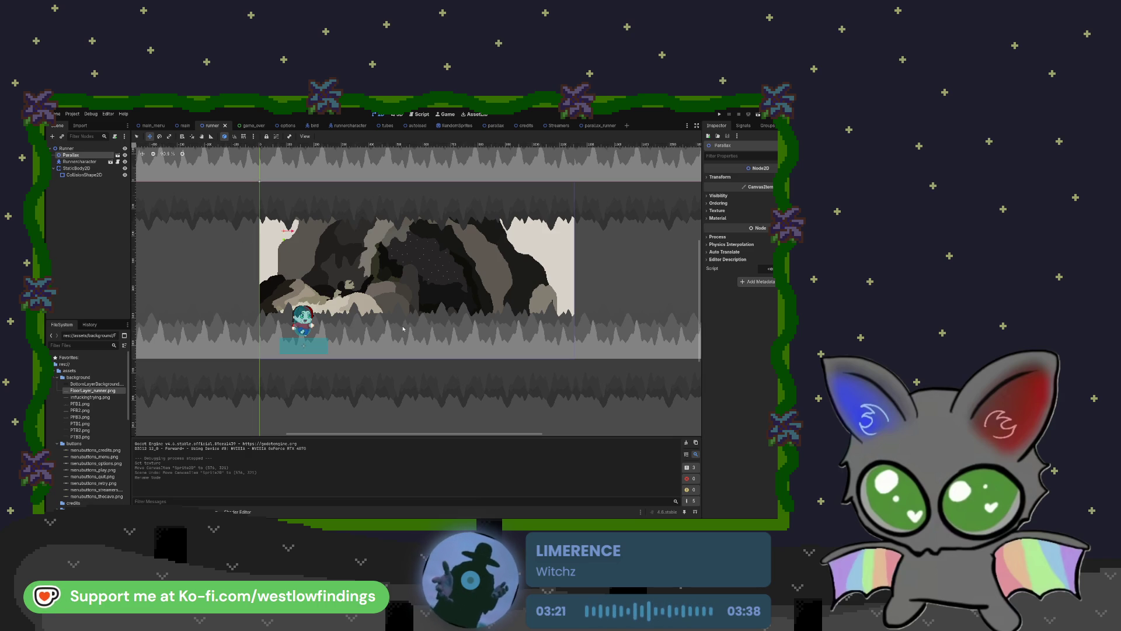
key(Delete)
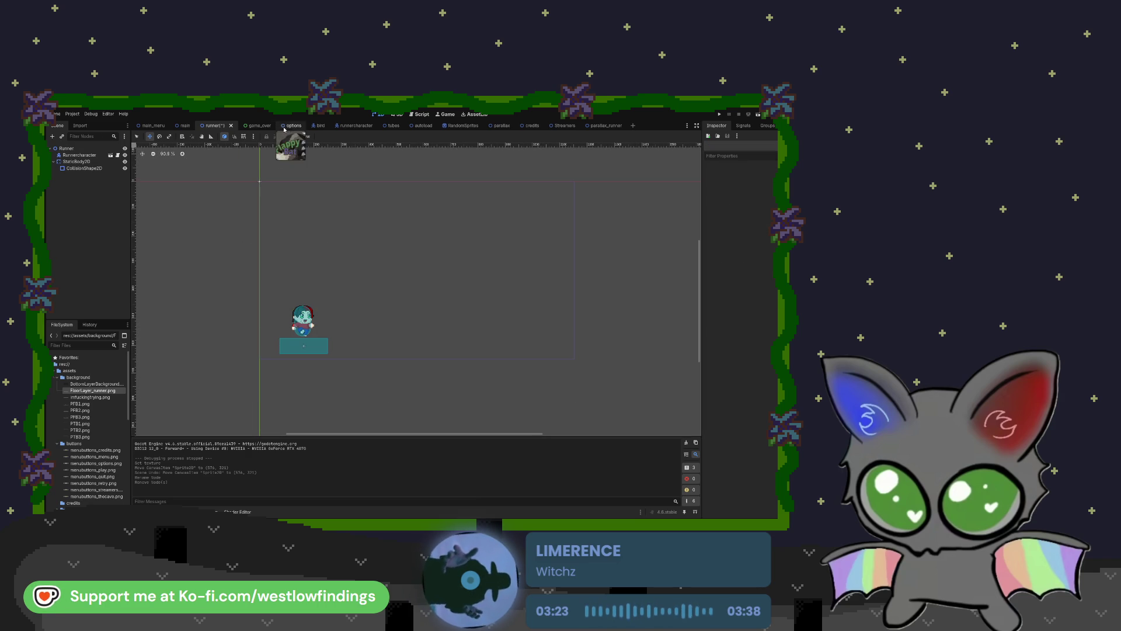
click(54, 371)
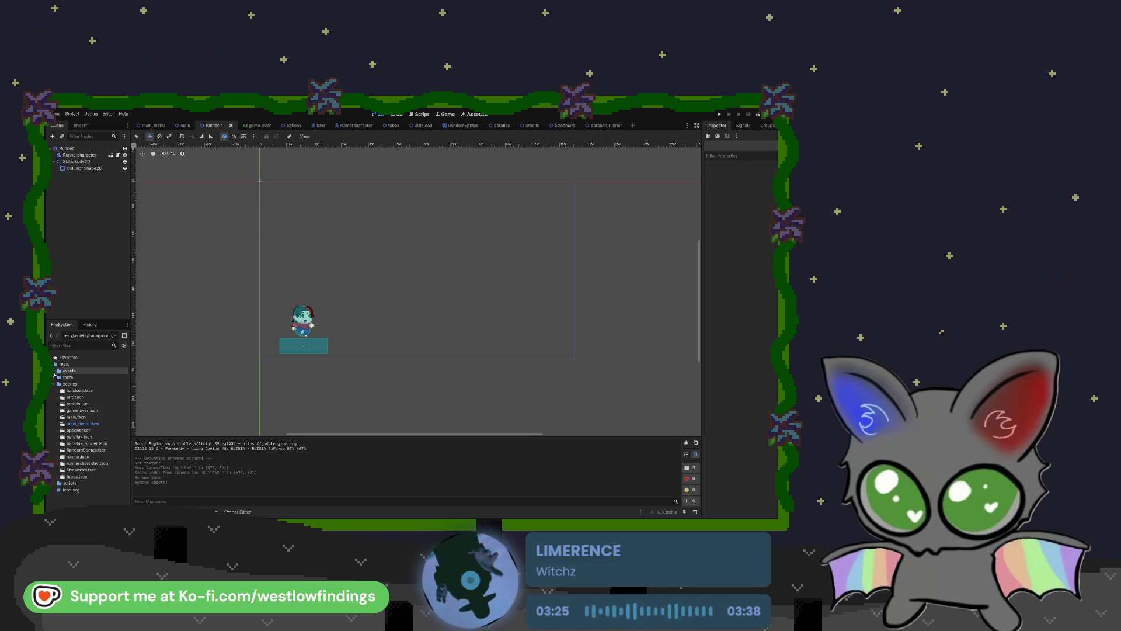
click(54, 384)
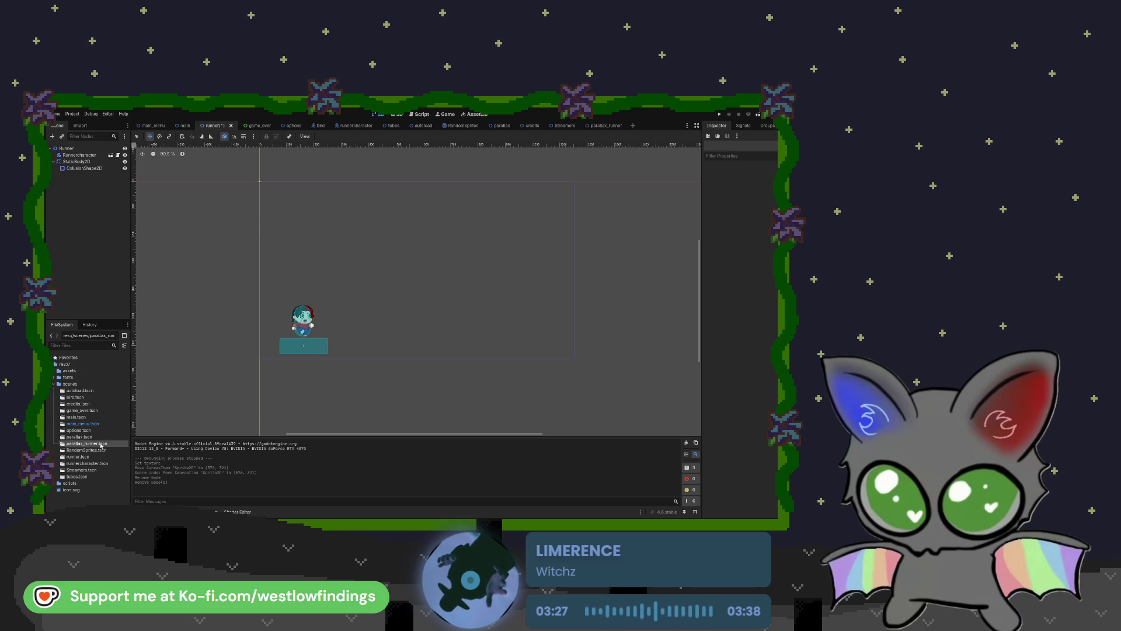
mouse_move(101, 445)
mouse_down()
mouse_move(198, 205)
mouse_move(88, 153)
mouse_up()
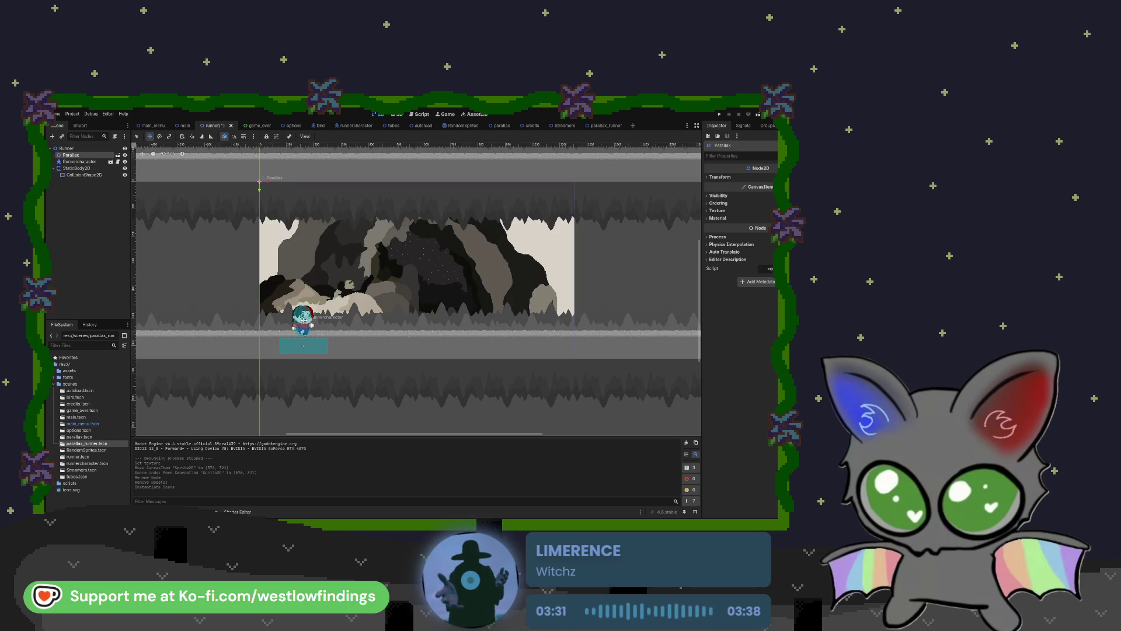
Move the Runnercharacter up 12 px
click(301, 323)
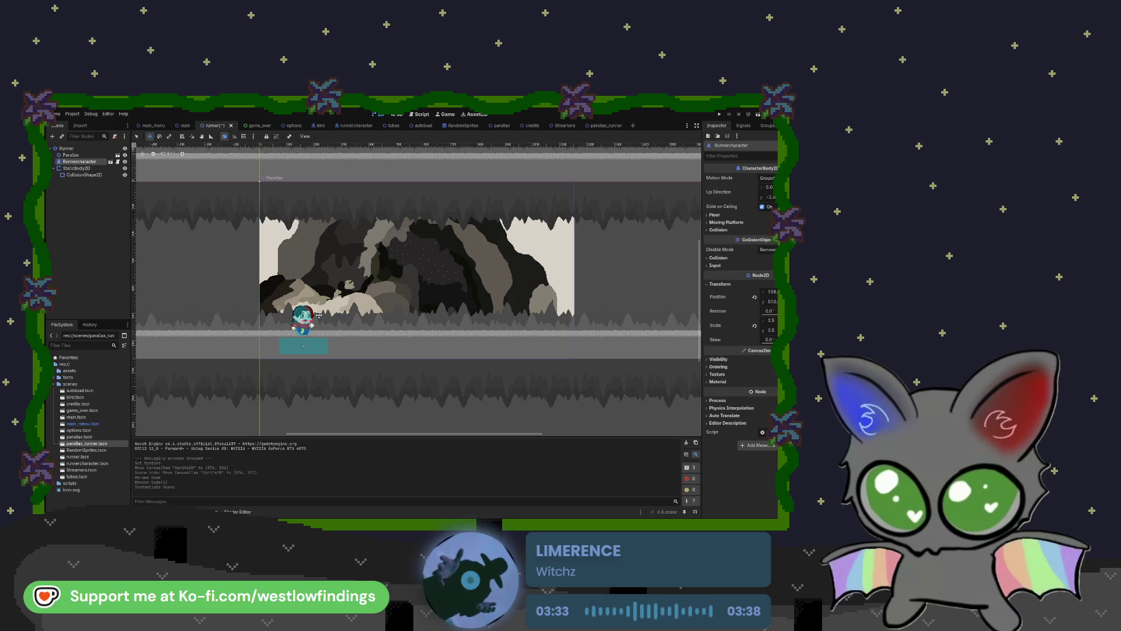
scroll(300, 325, up, 3)
drag(305, 325, 305, 319)
scroll(318, 341, down, 5)
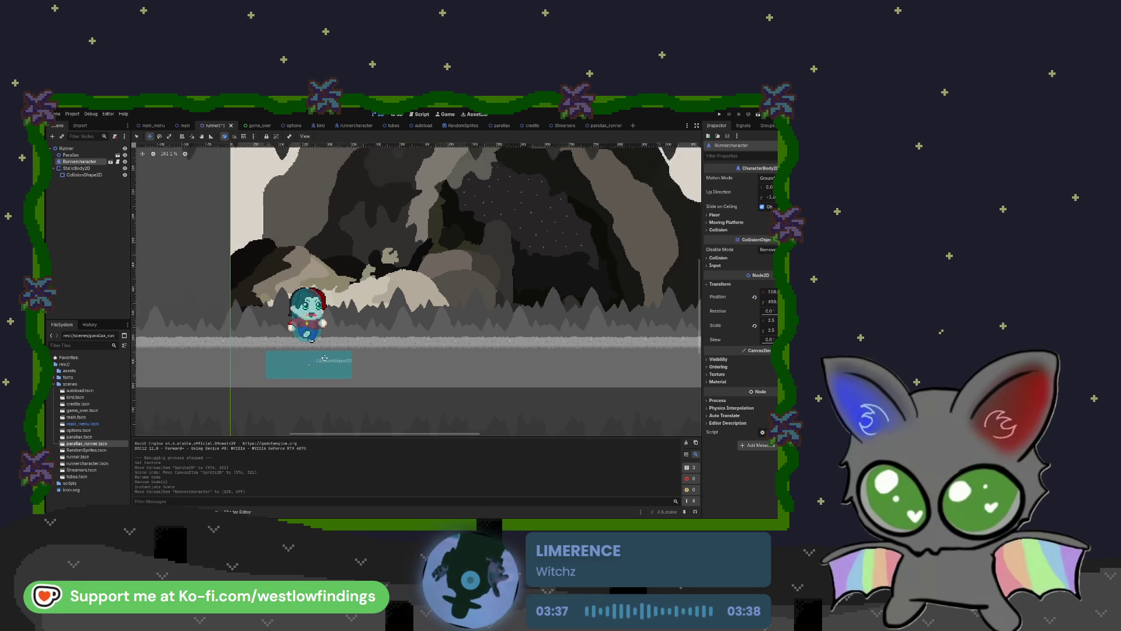
Stretch the CollisionShape2D into a wide strip along the cave floor
key(Down)
key(Down)
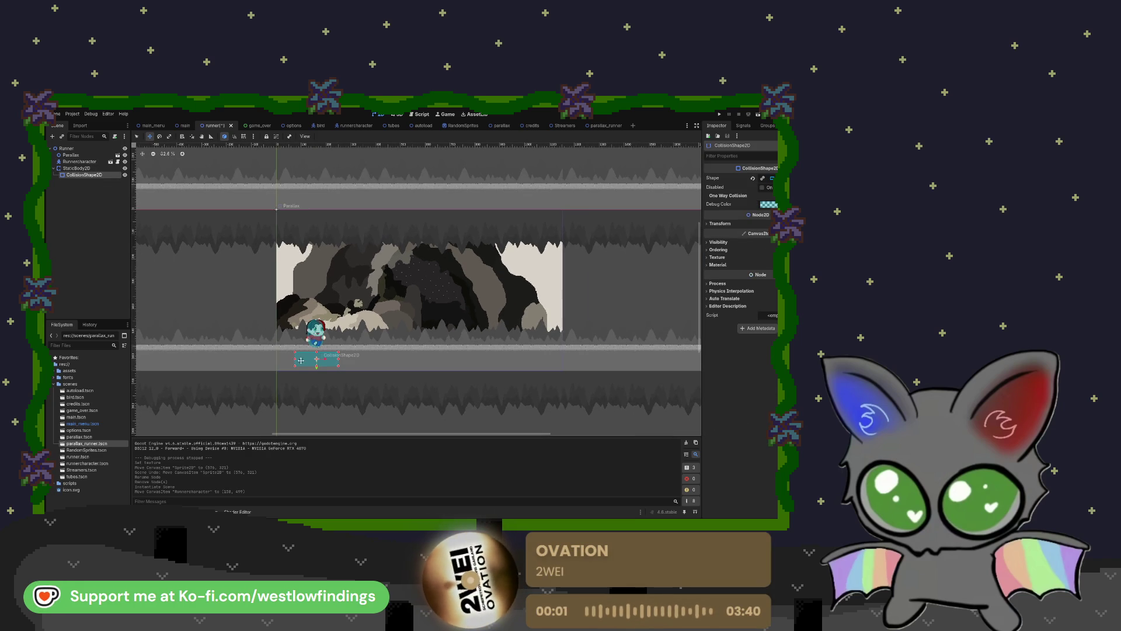
mouse_move(301, 360)
mouse_down()
mouse_move(320, 357)
mouse_move(278, 355)
mouse_move(564, 348)
mouse_up()
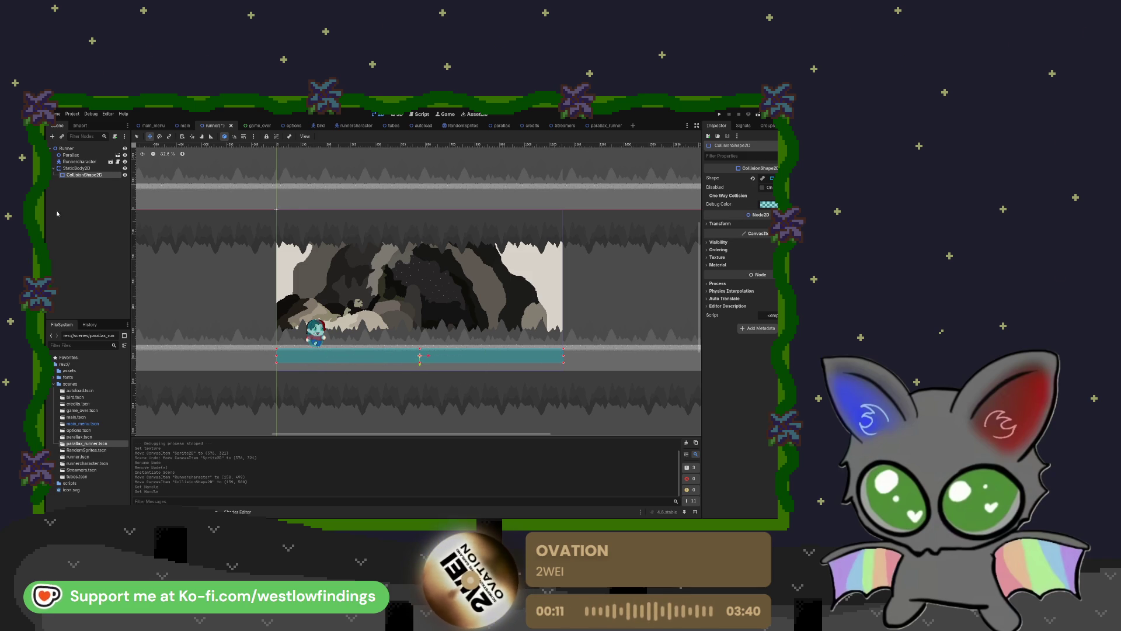
click(96, 203)
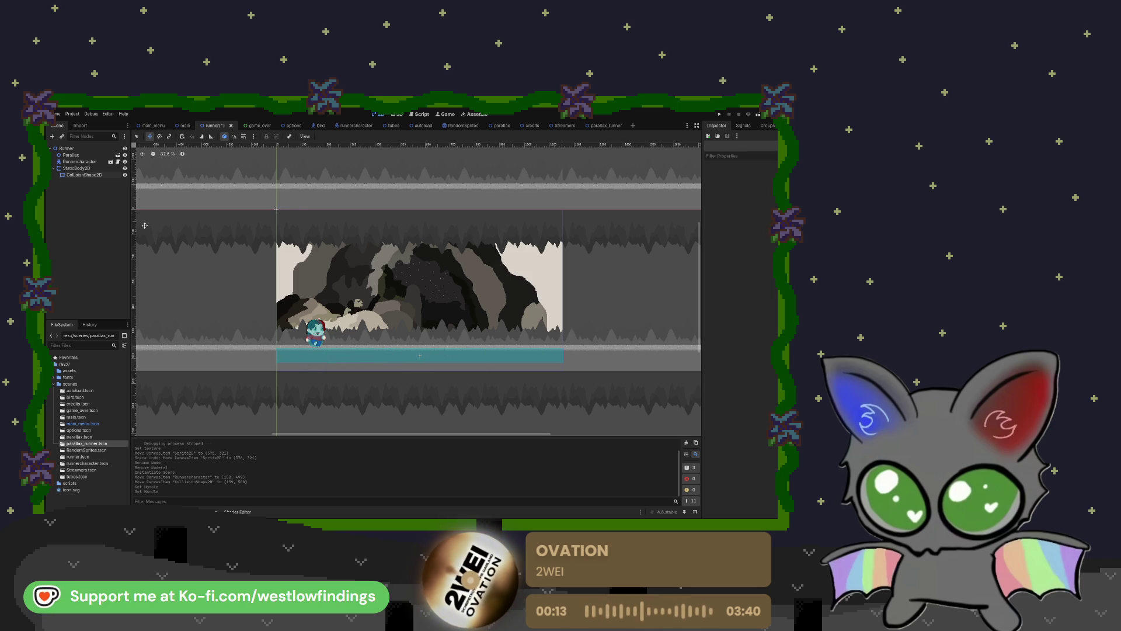
Save and run the runner scene with F5, play it, then stop with F8
key(F5)
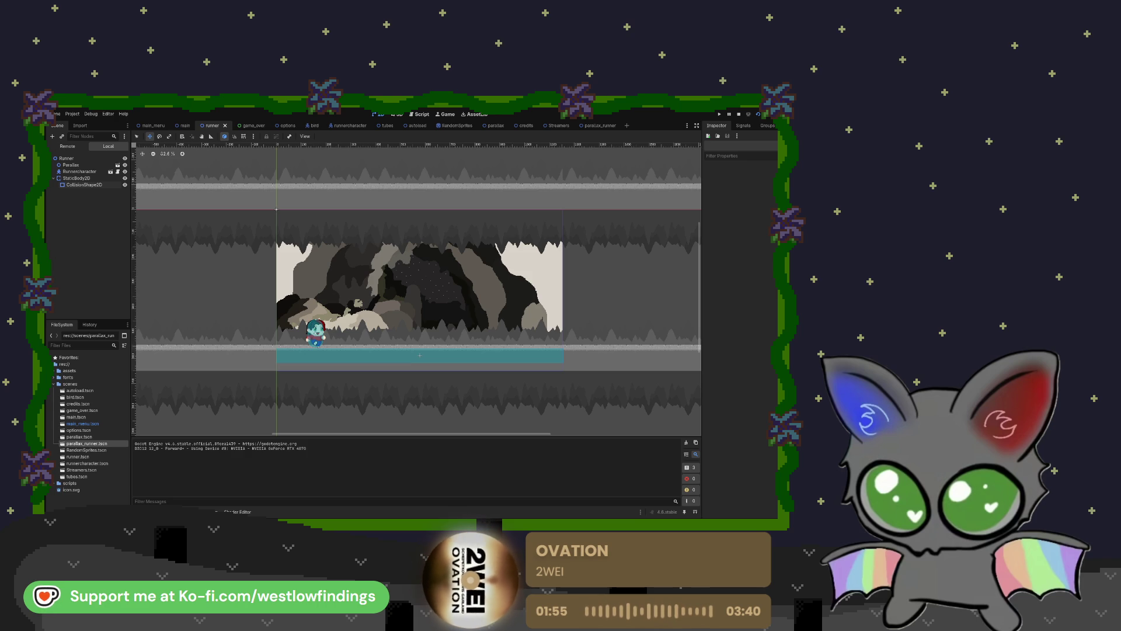
key(F8)
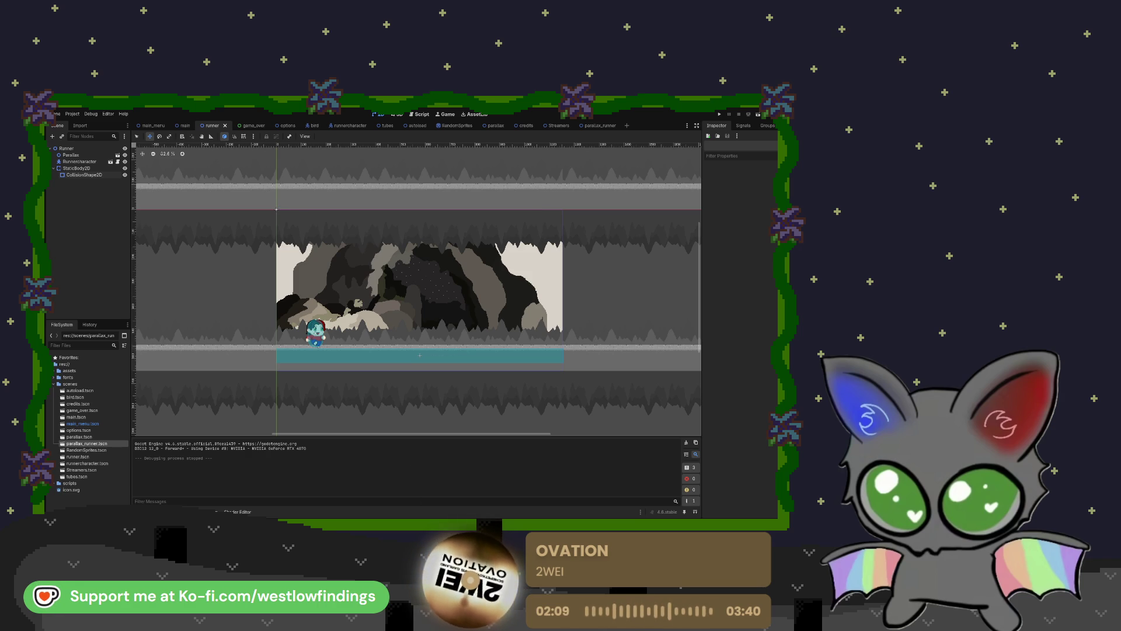
Switch from Godot to the Aseprite window showing the character portrait
key(alt+Tab)
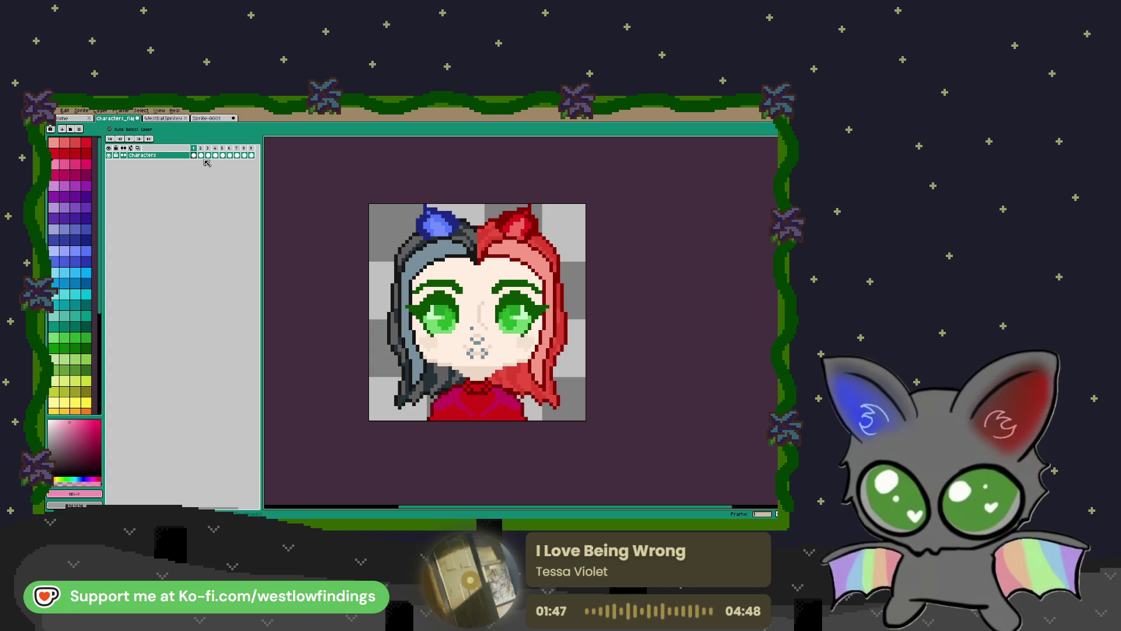
Preview character frames 2 through 9 in the timeline, then return to frame 1
click(201, 156)
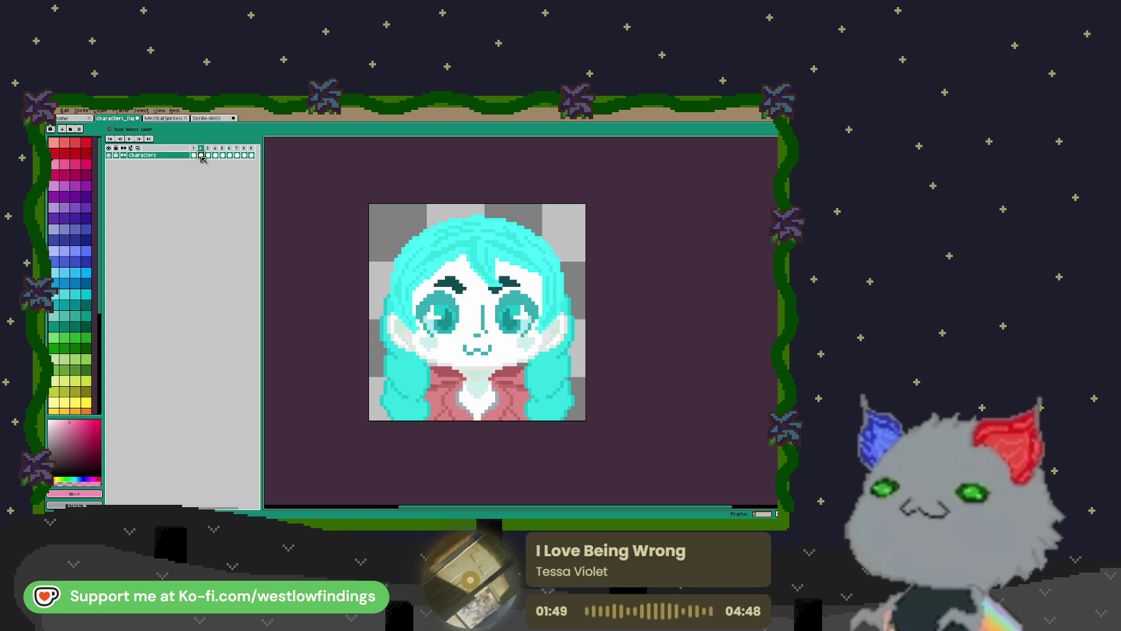
click(209, 155)
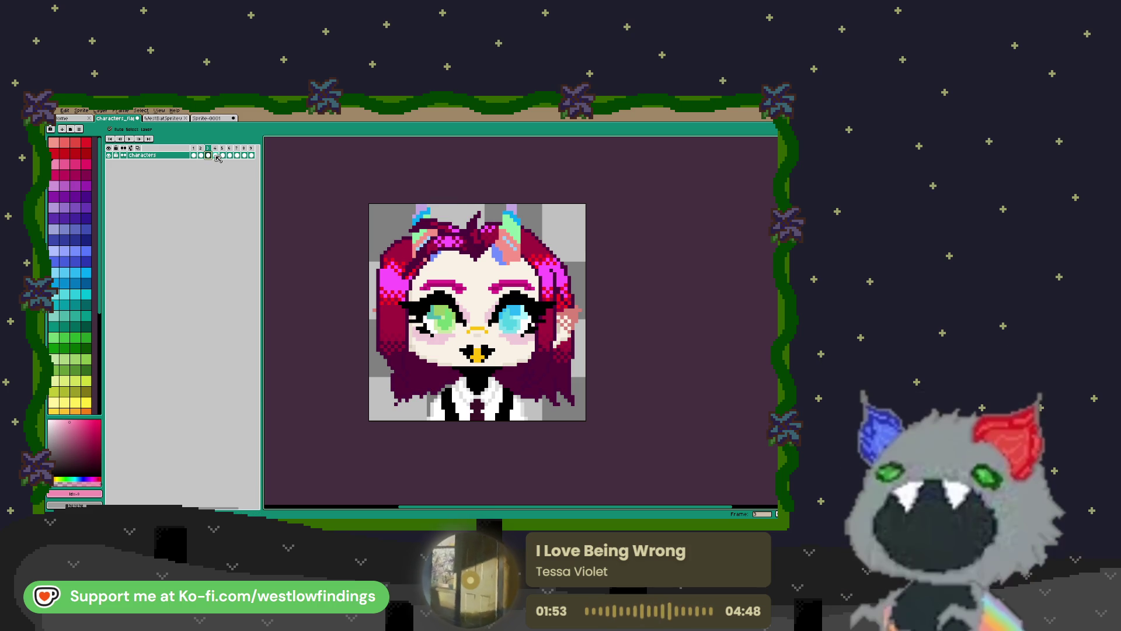
click(216, 155)
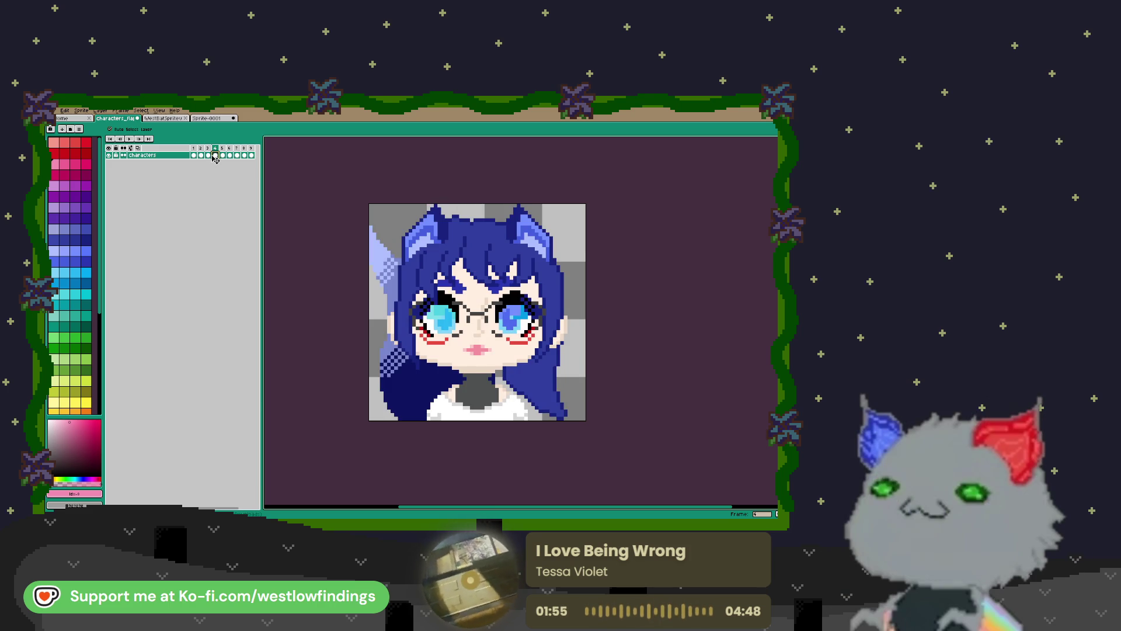
click(222, 155)
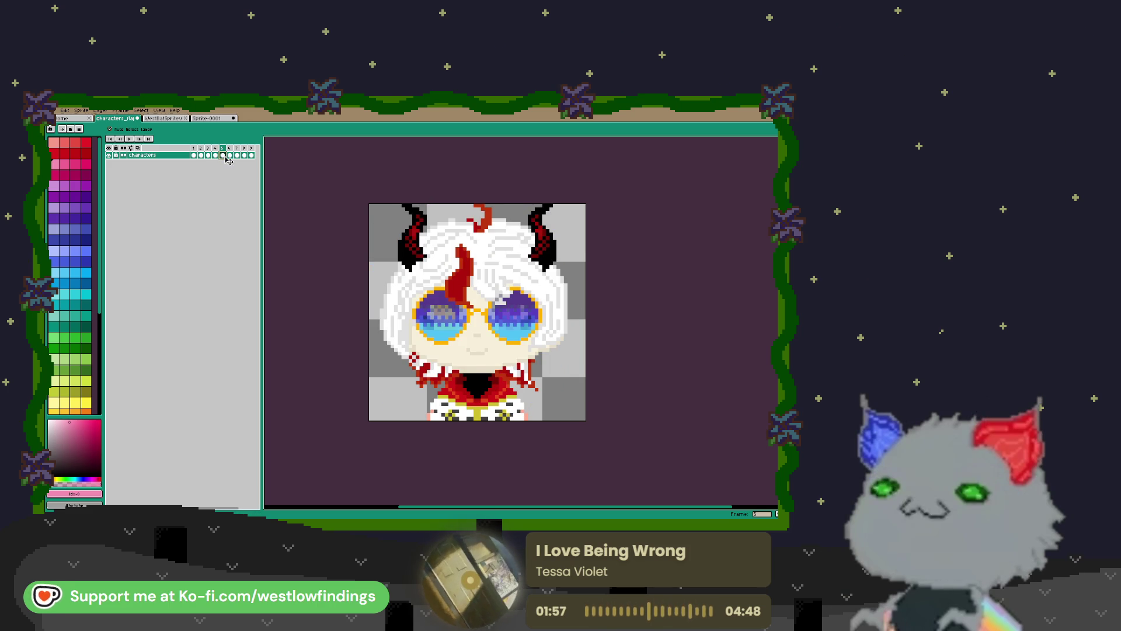
click(232, 155)
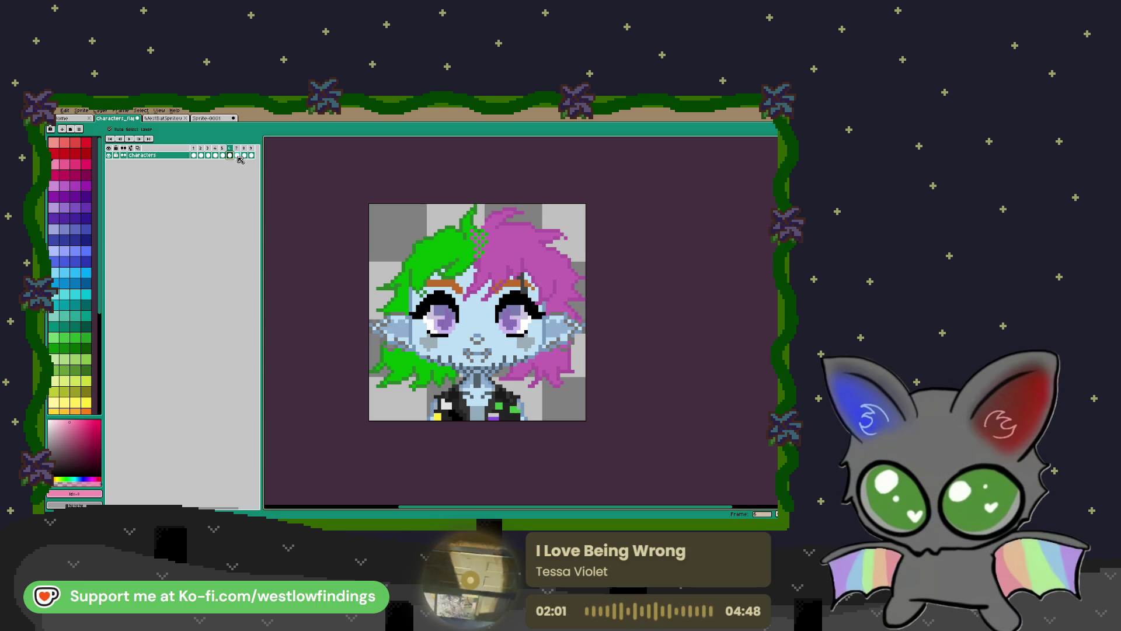
click(237, 156)
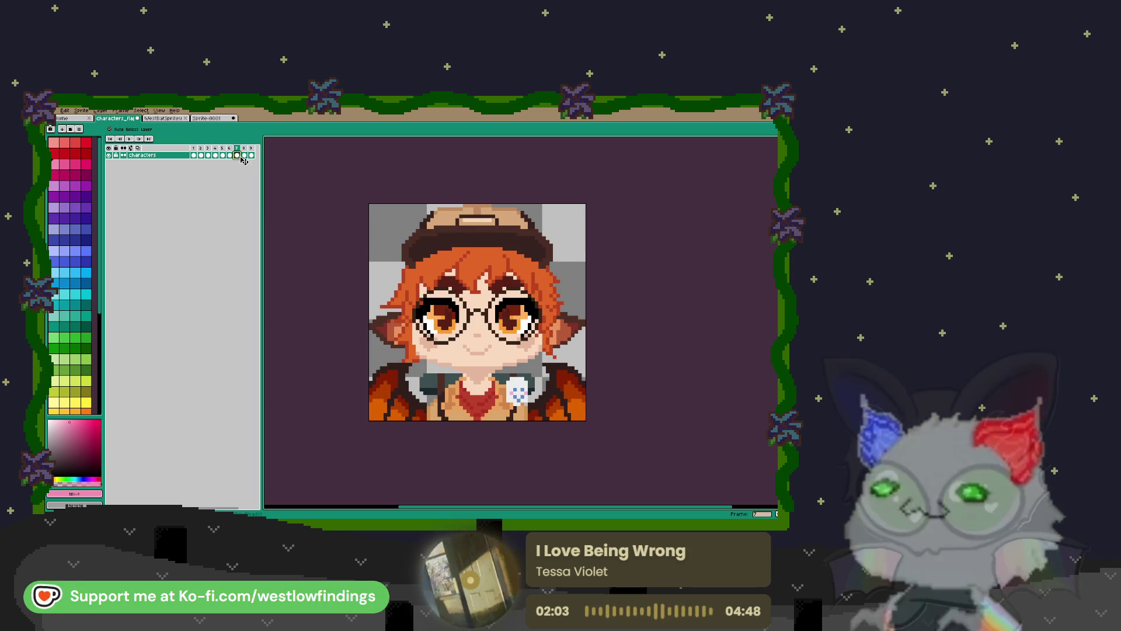
click(245, 156)
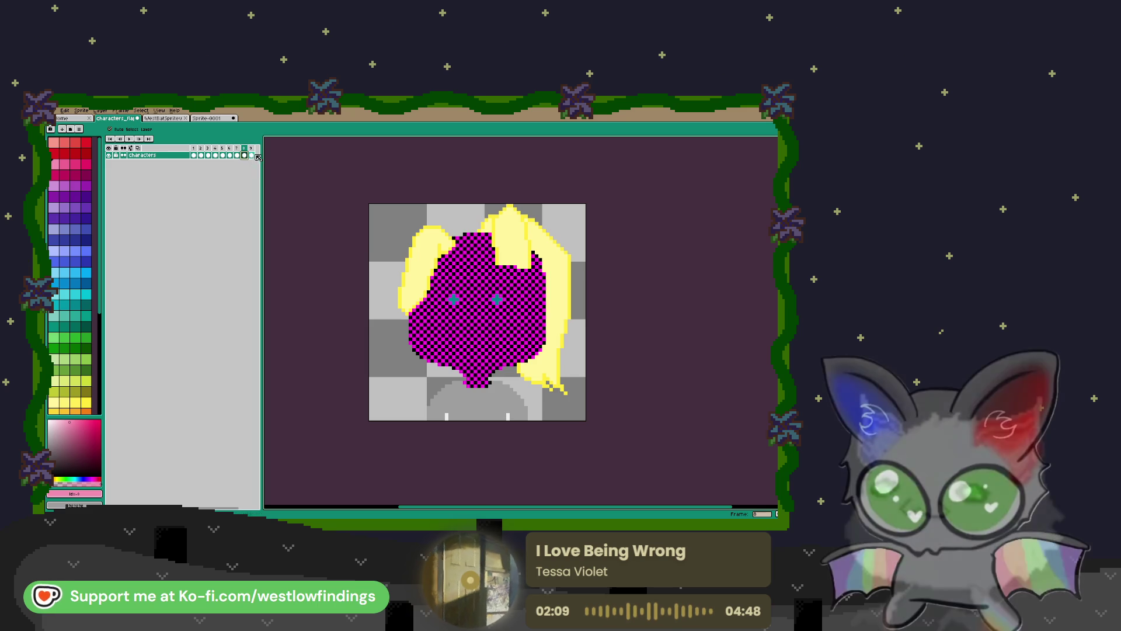
click(251, 156)
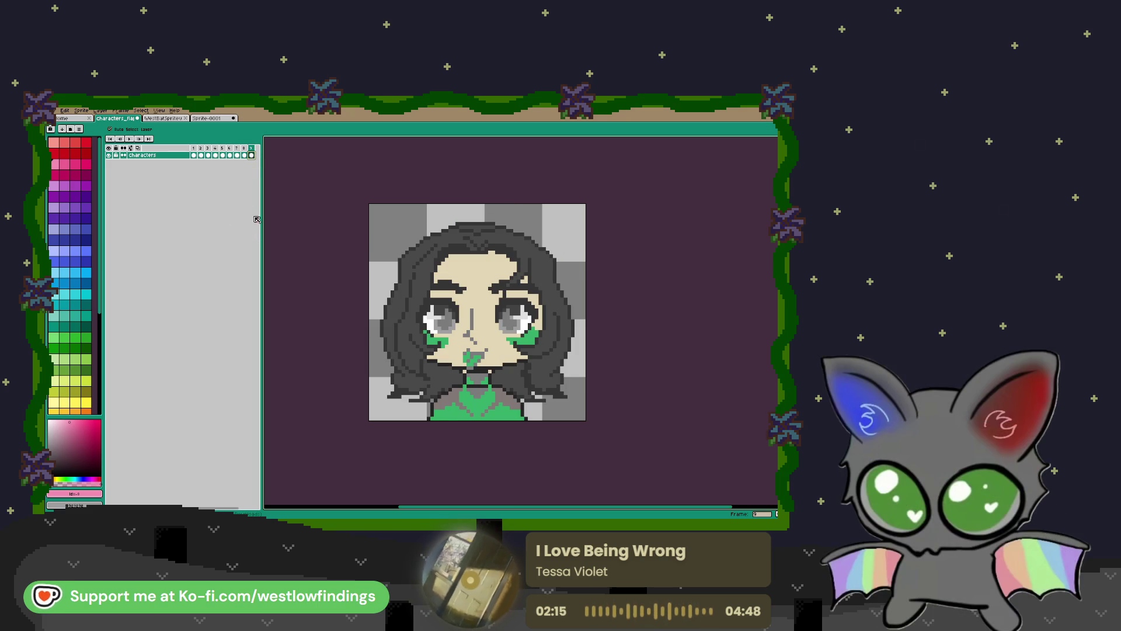
click(195, 156)
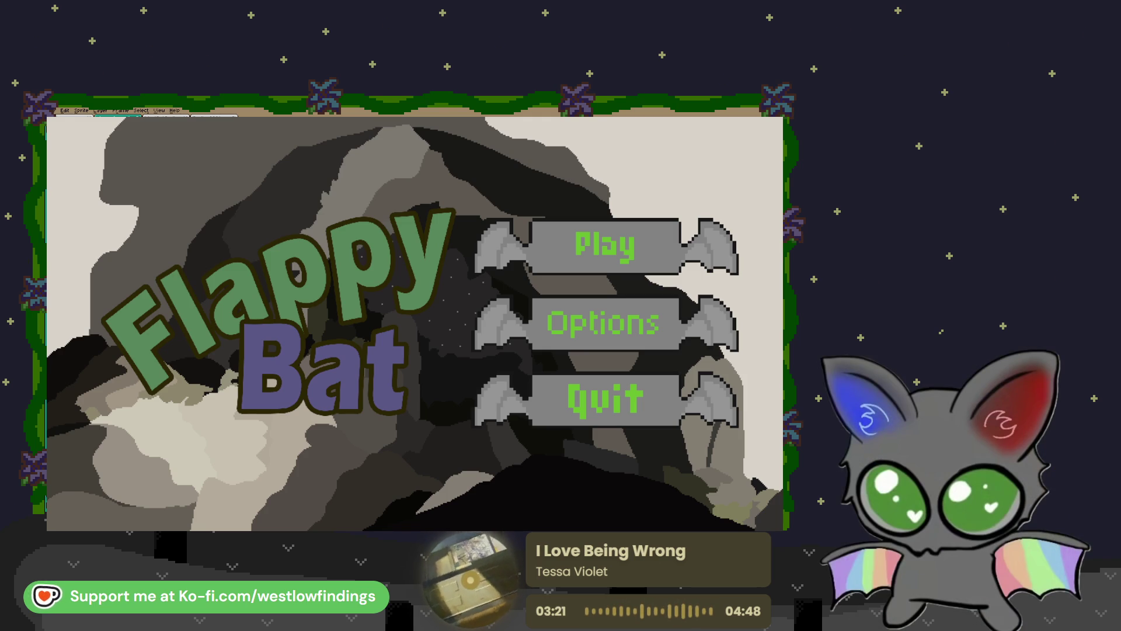
Close Aseprite, view Flappy Bat's credits via Options, return to the menu, and start playing
key(alt+F4)
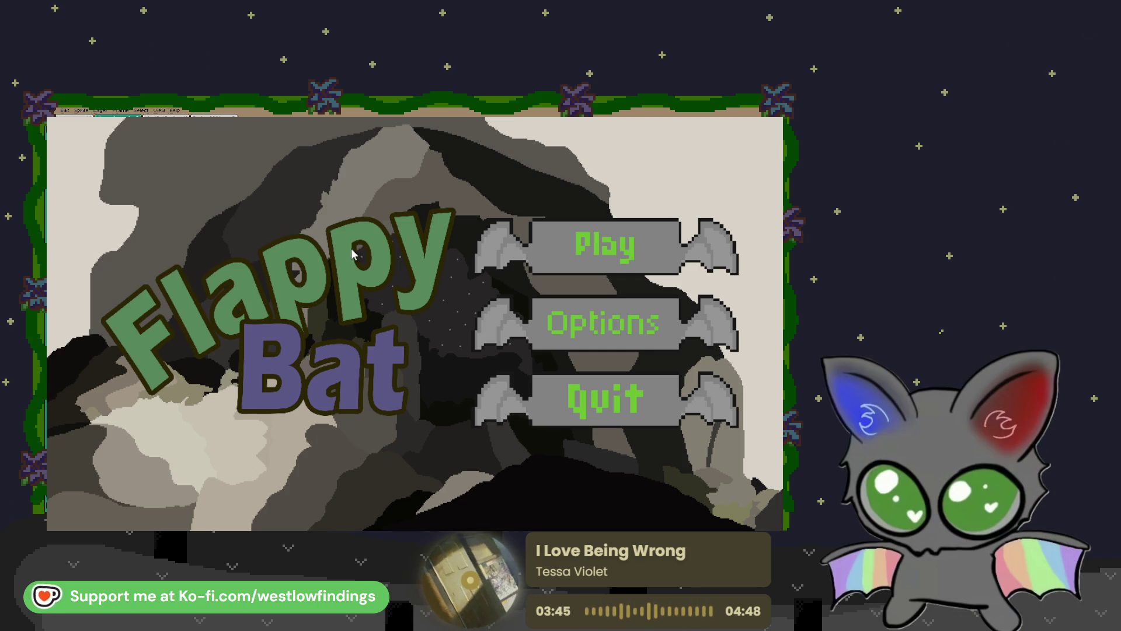
click(474, 323)
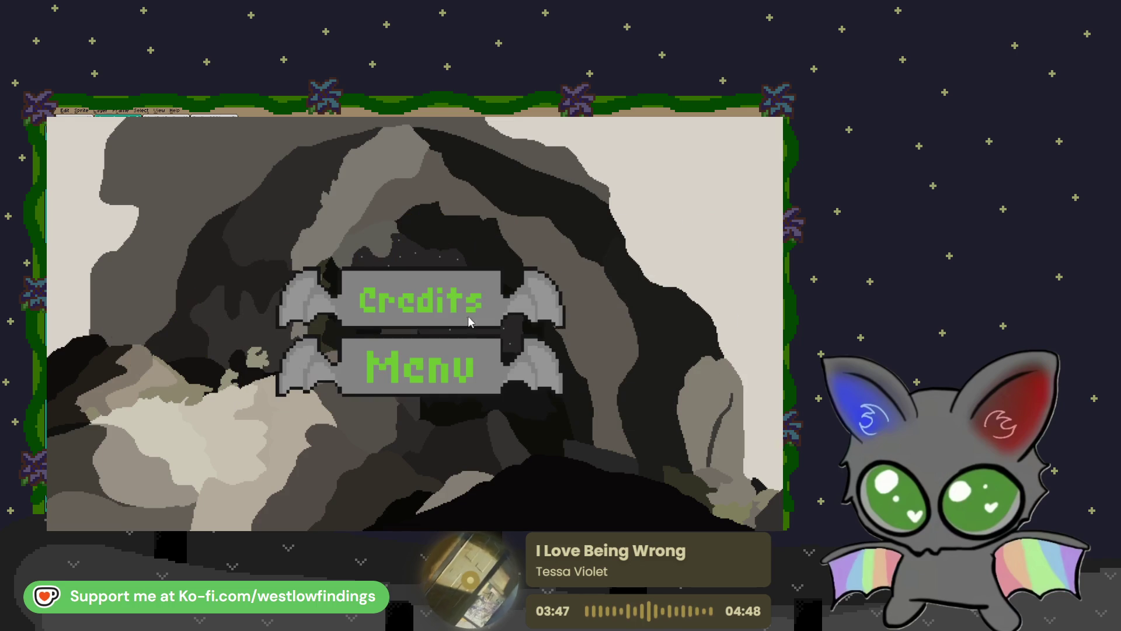
click(441, 311)
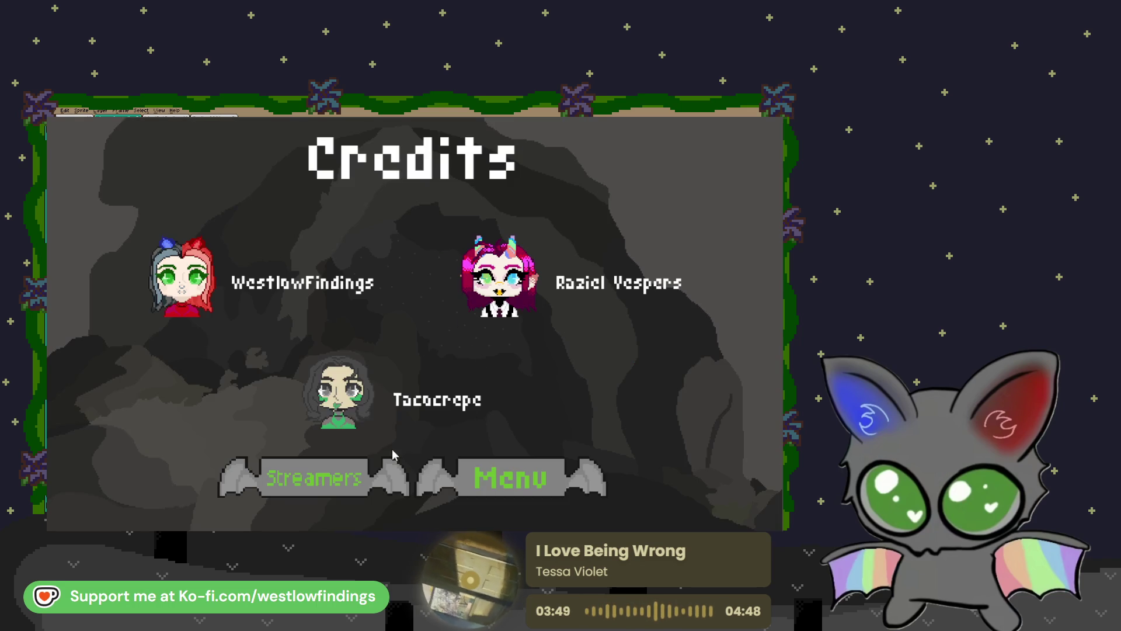
click(510, 477)
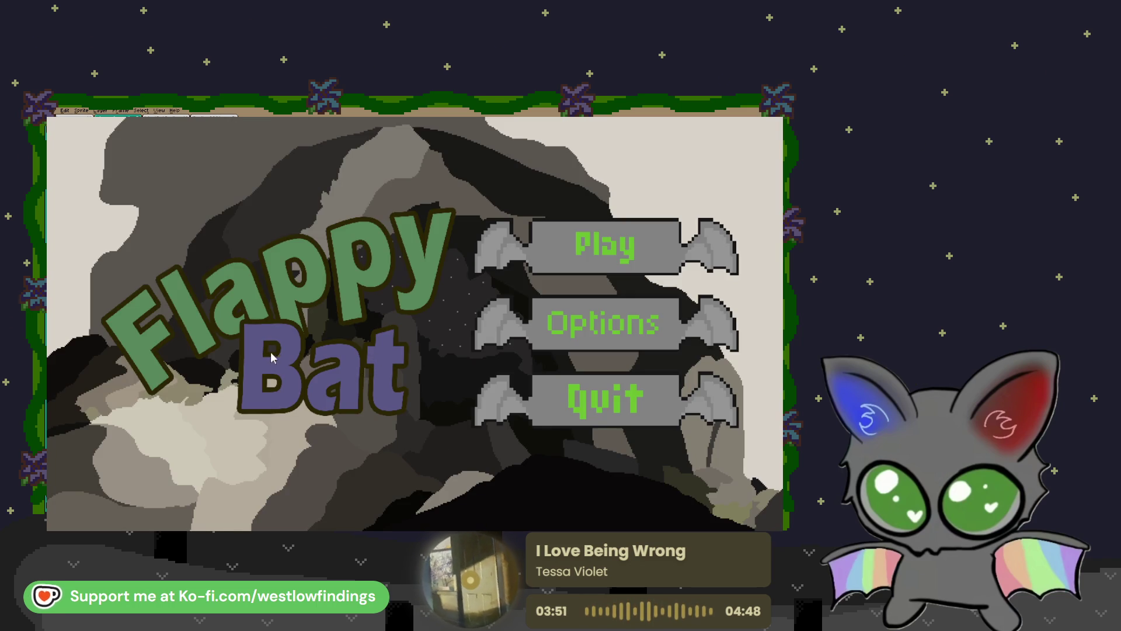
click(612, 254)
click(488, 432)
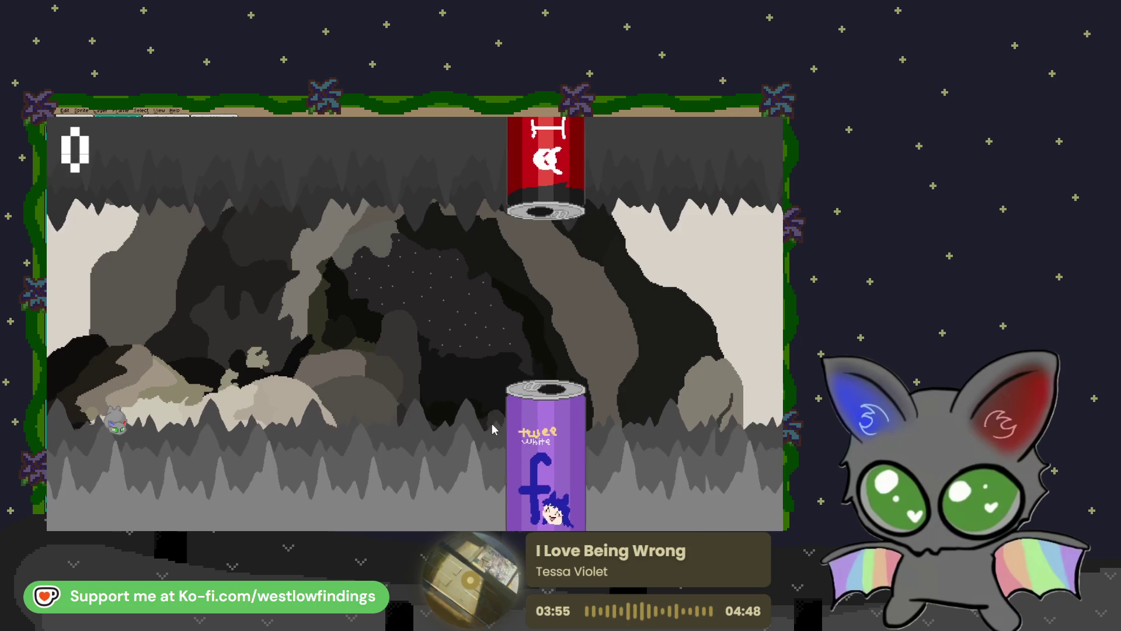
Keep flapping the bat through the can gaps until Game Over at score 21
click(492, 430)
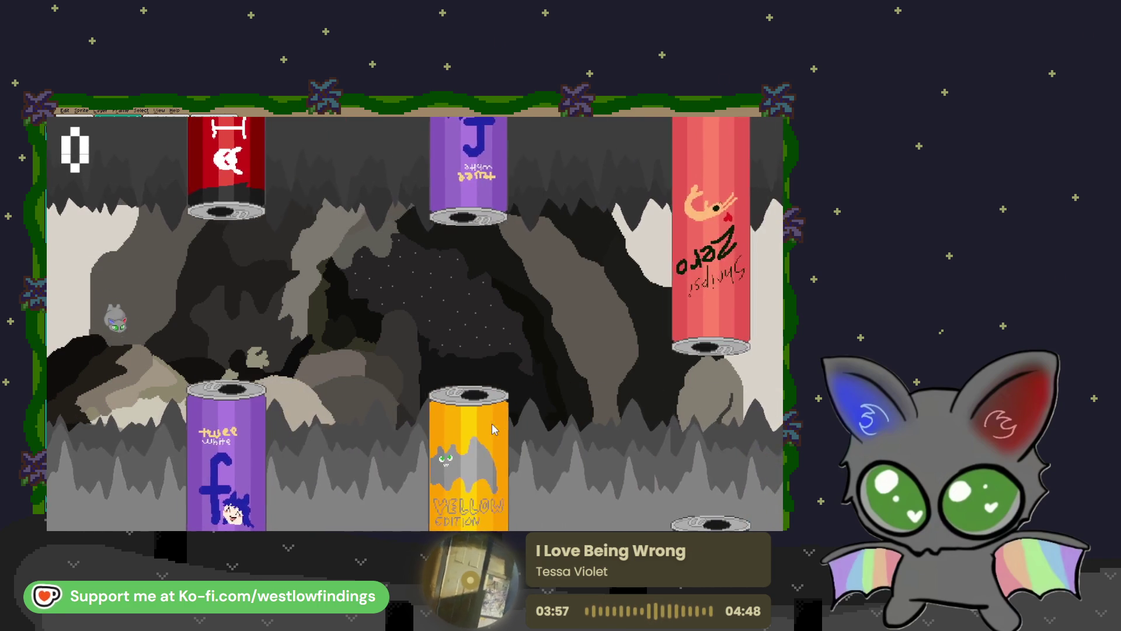
click(492, 429)
click(492, 429)
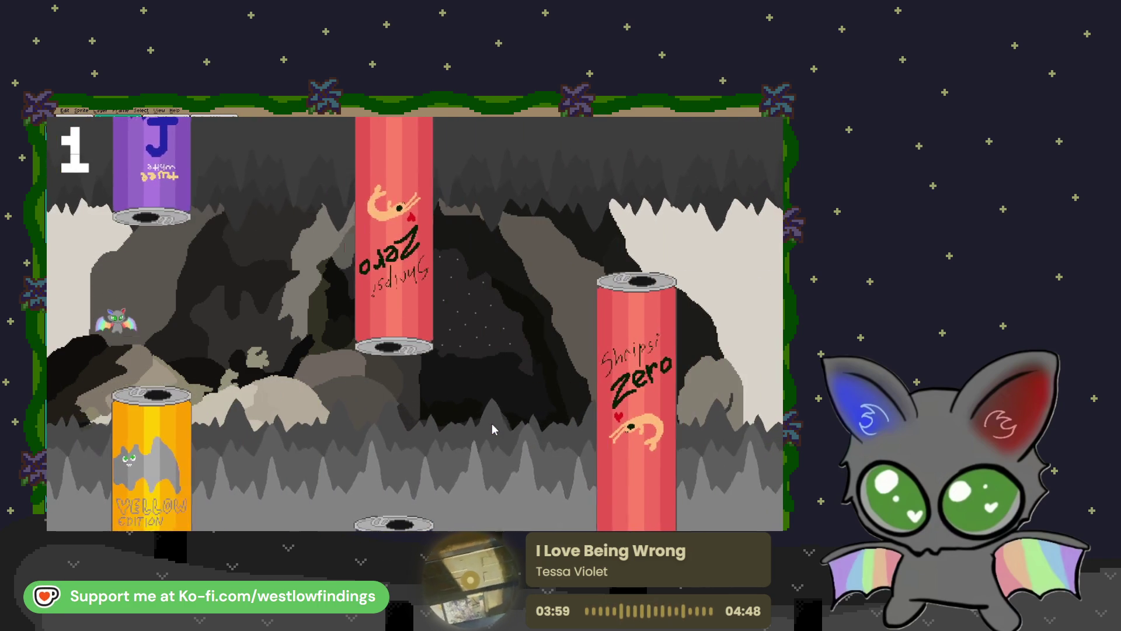
click(493, 429)
click(493, 429)
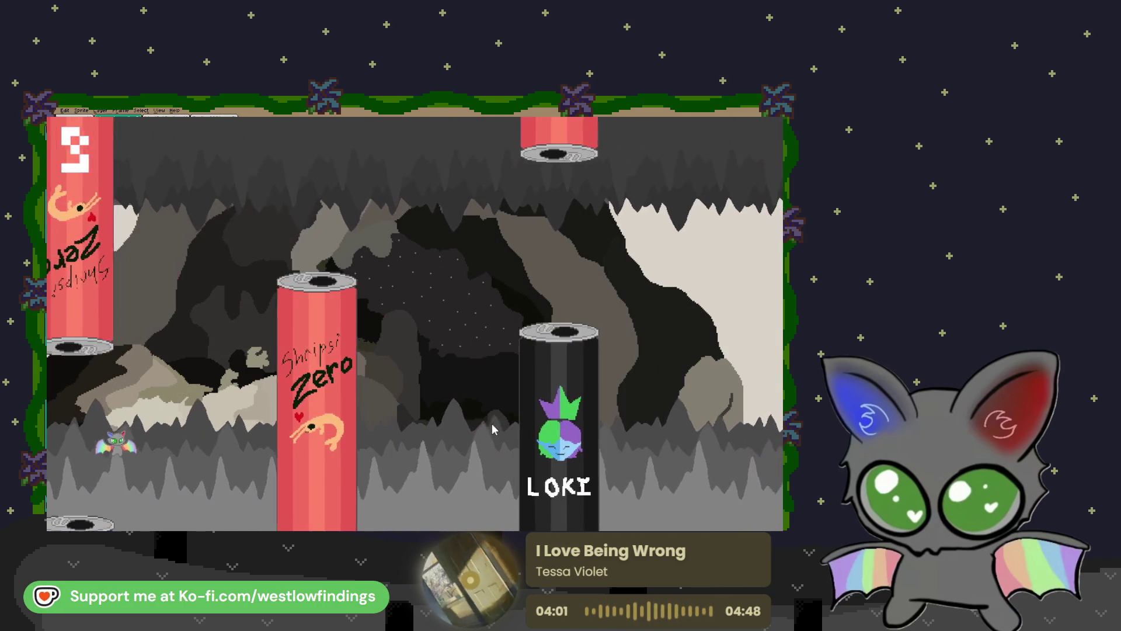
click(492, 429)
click(492, 429)
click(492, 430)
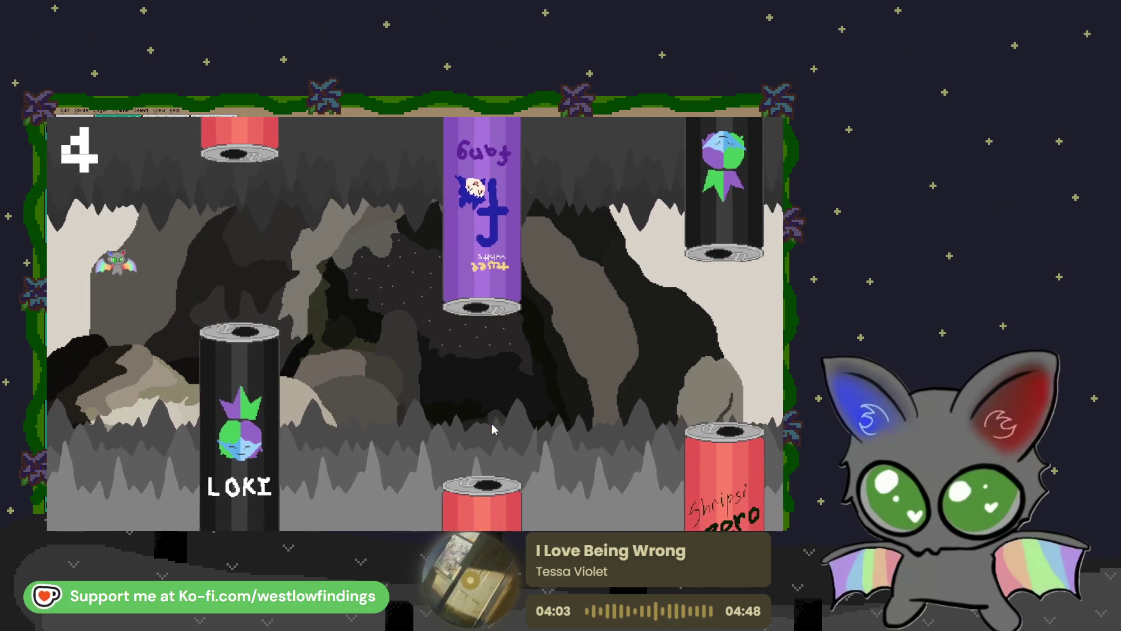
click(492, 430)
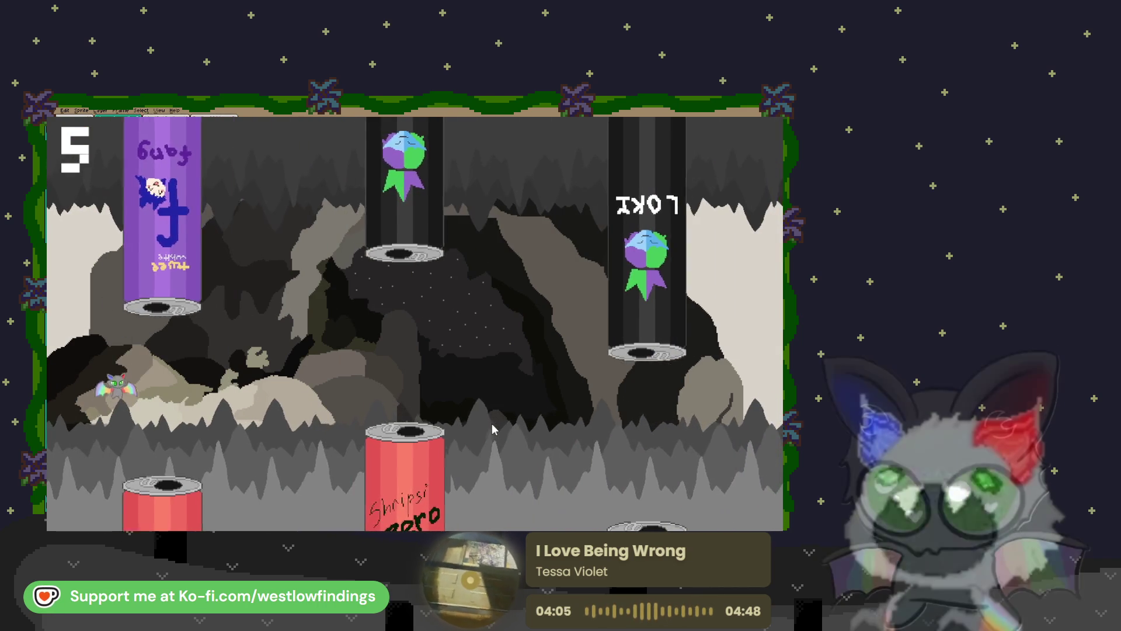
click(492, 429)
click(493, 430)
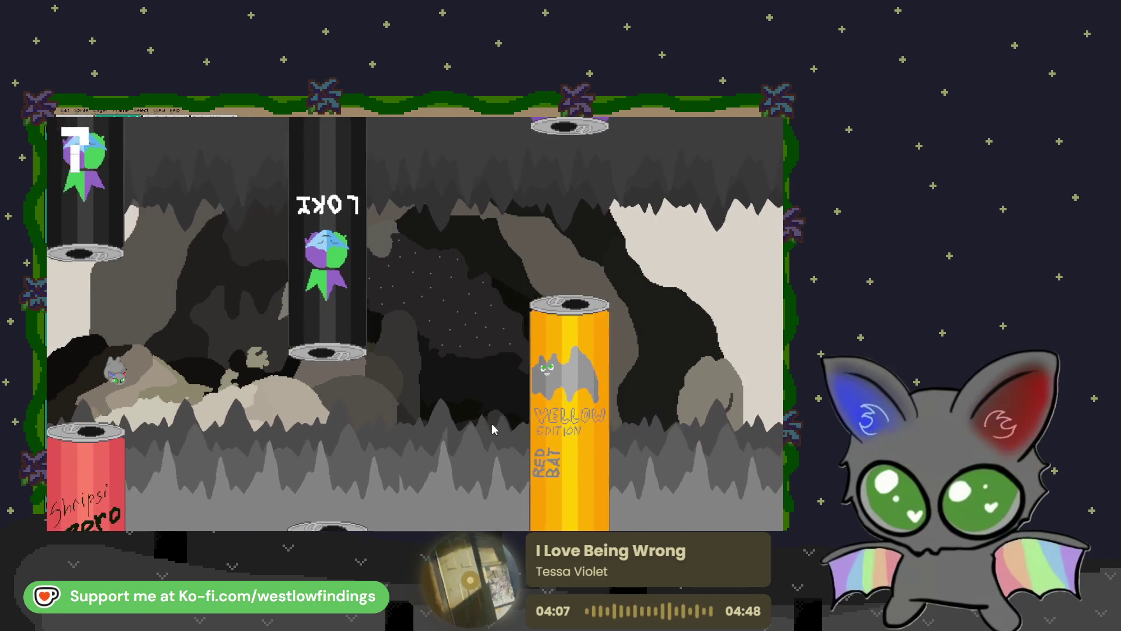
click(492, 430)
click(492, 429)
click(493, 429)
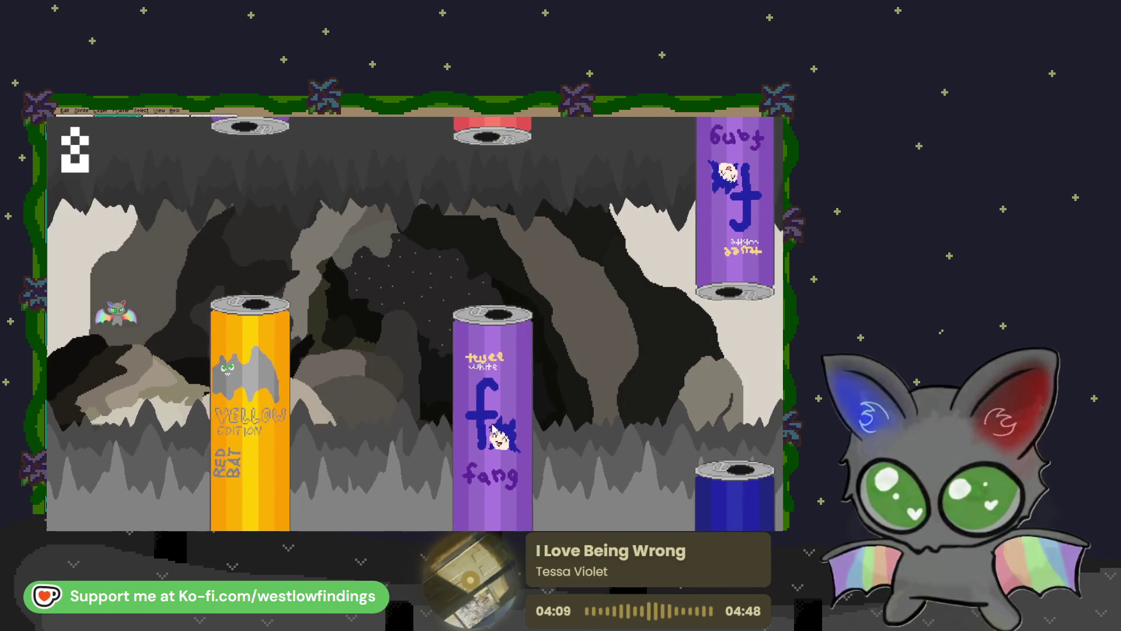
click(492, 429)
click(493, 429)
click(492, 429)
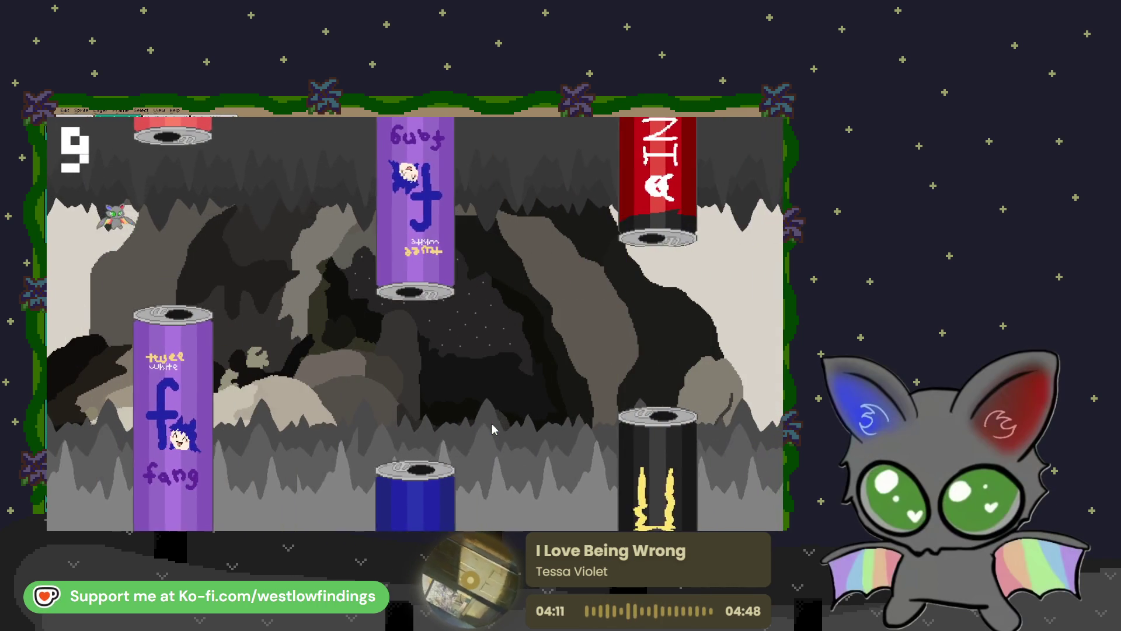
click(492, 429)
click(492, 430)
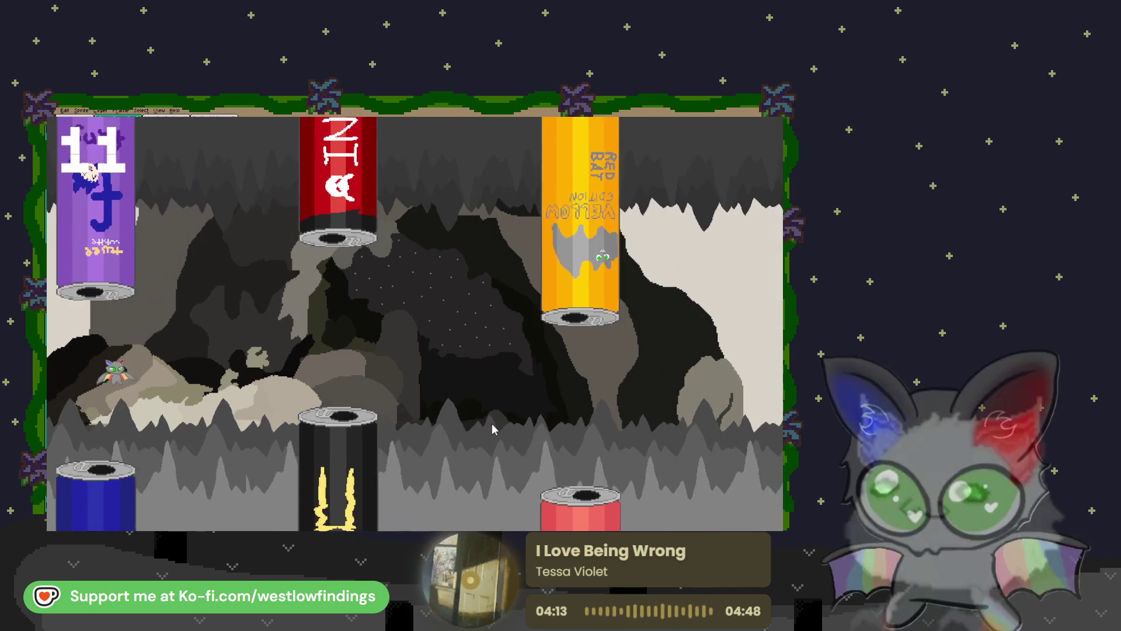
click(493, 430)
click(493, 429)
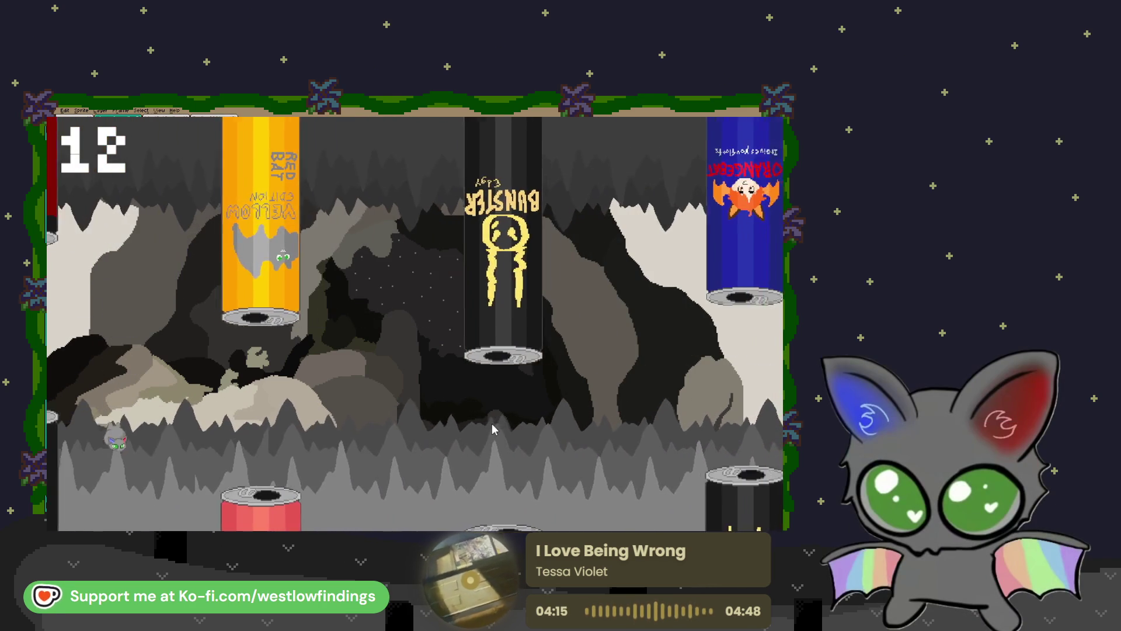
click(492, 430)
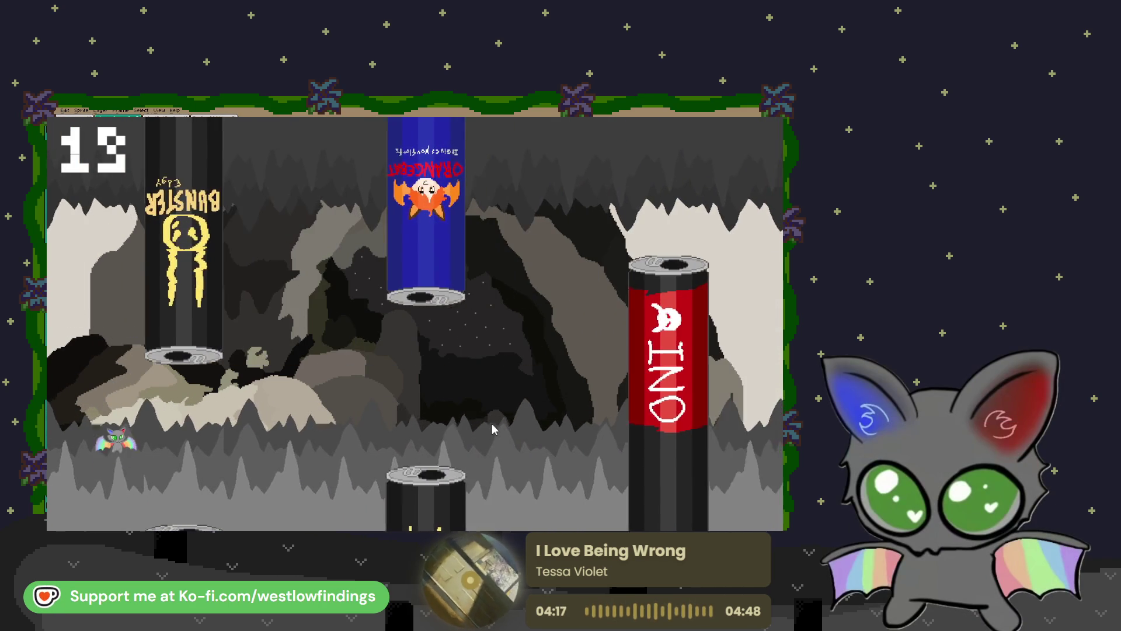
click(492, 429)
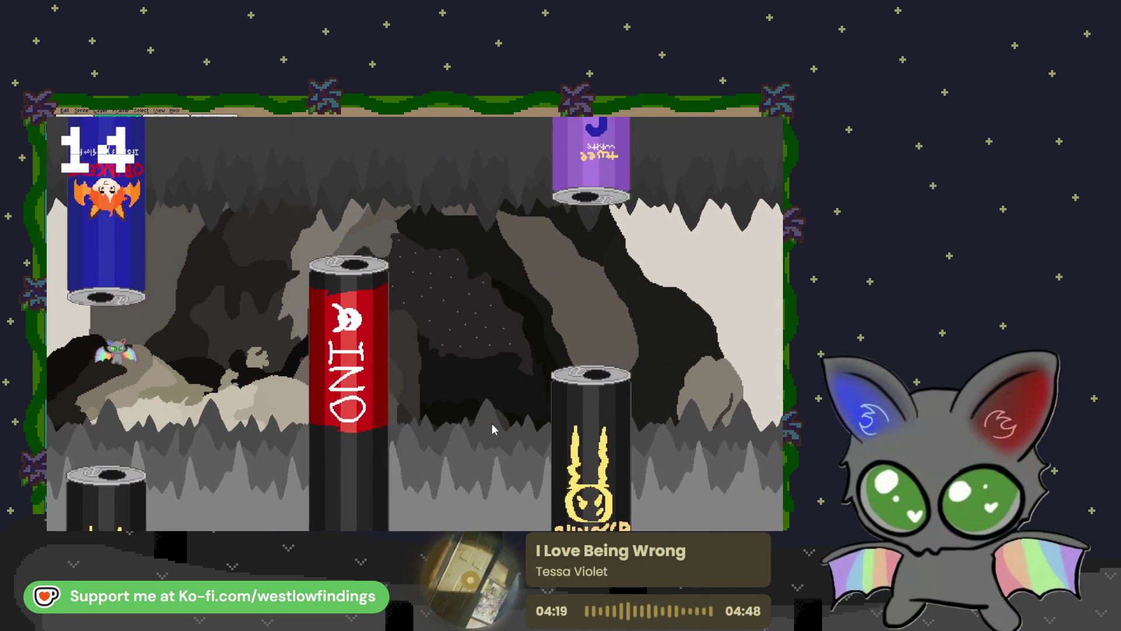
click(493, 429)
click(493, 429)
click(492, 429)
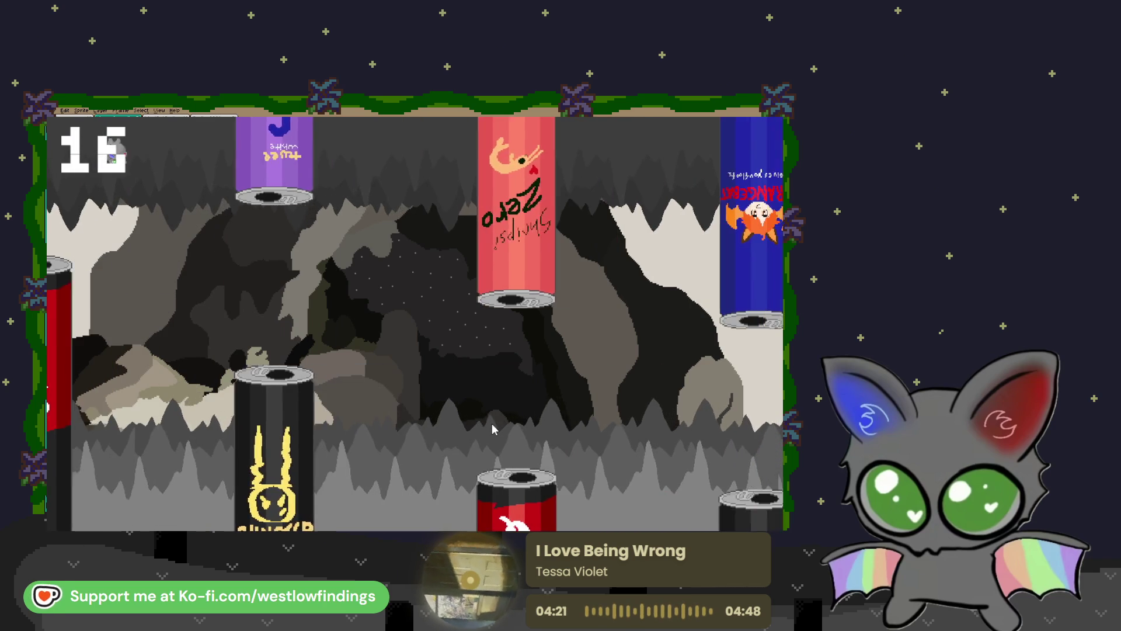
click(492, 429)
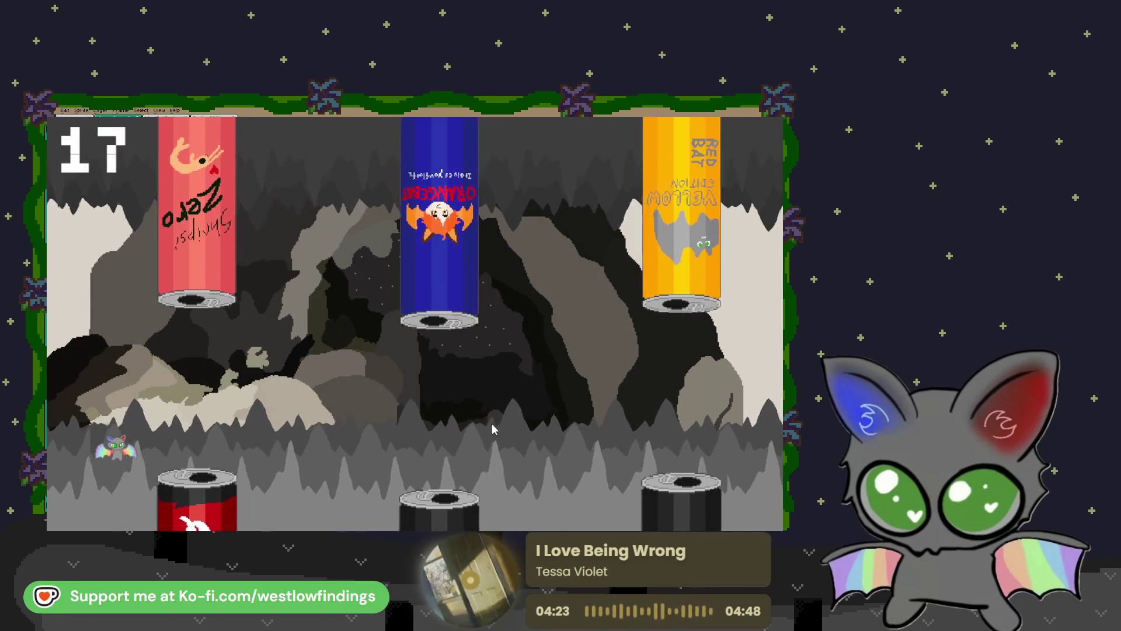
click(492, 429)
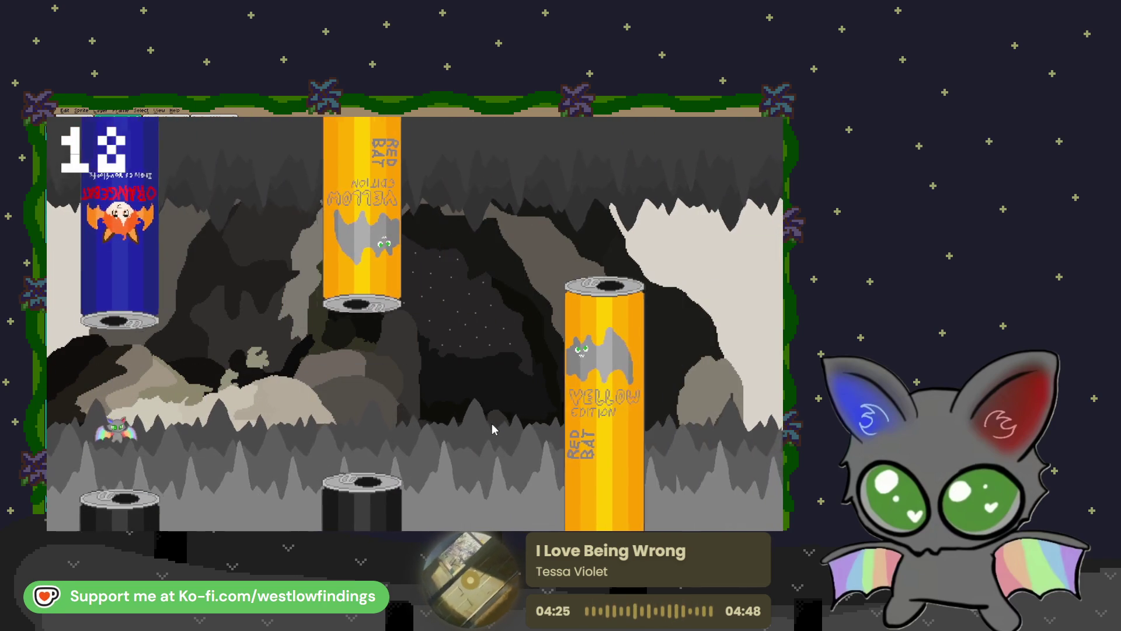
click(492, 429)
click(492, 430)
click(493, 429)
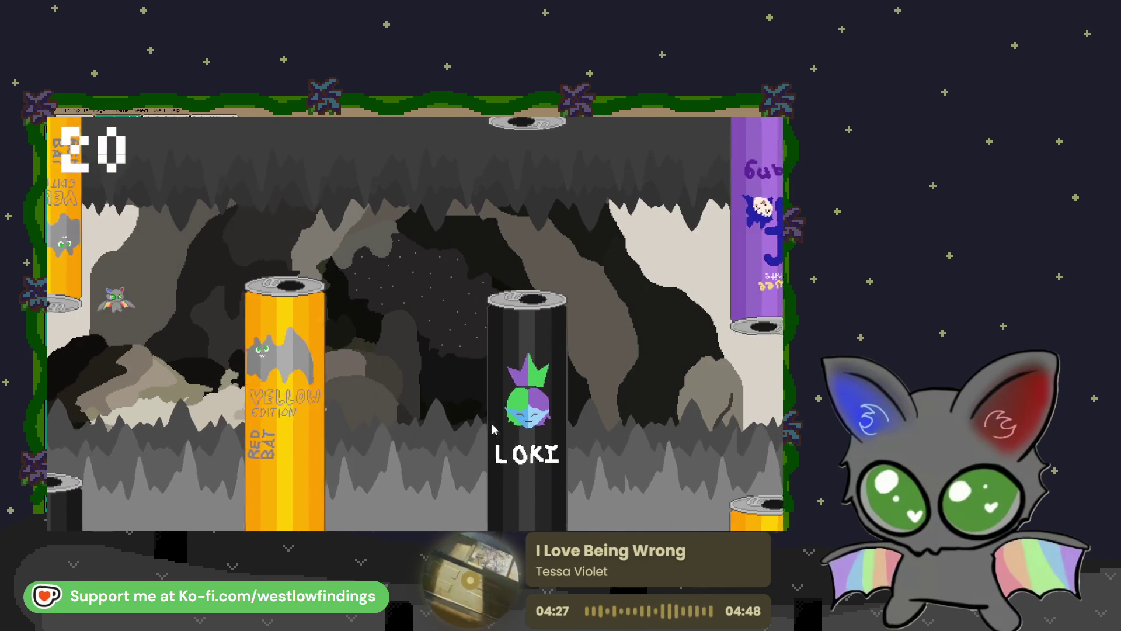
click(492, 429)
click(492, 429)
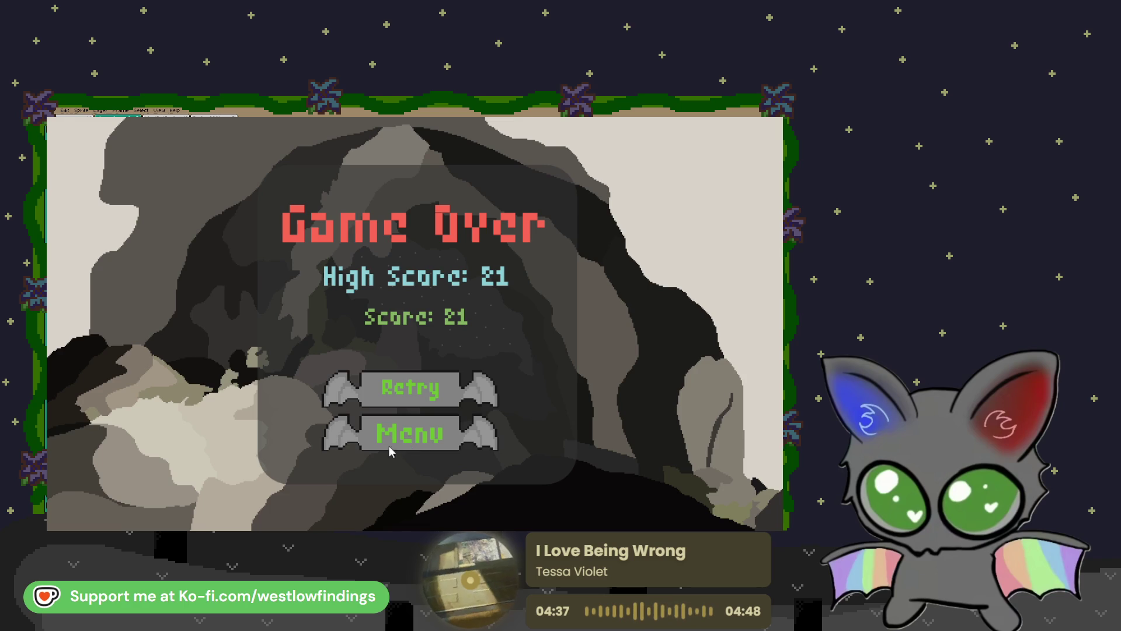
Return from Game Over to the main menu and open the Options screen
click(418, 442)
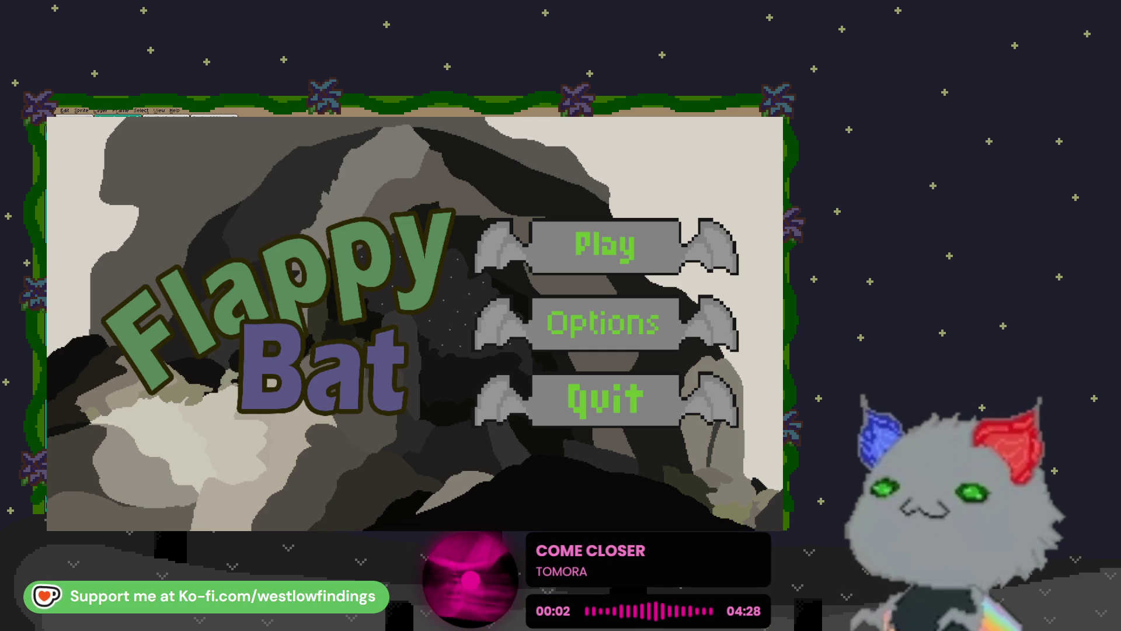
click(584, 327)
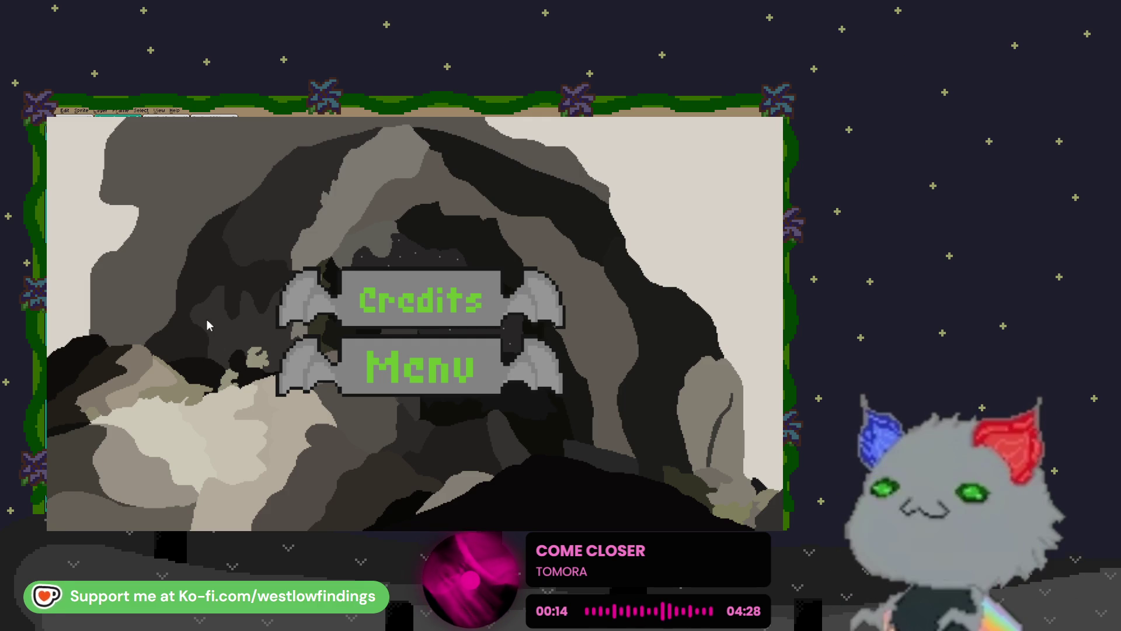
View the Credits page and the Streamers page, then return to the title menu
click(446, 304)
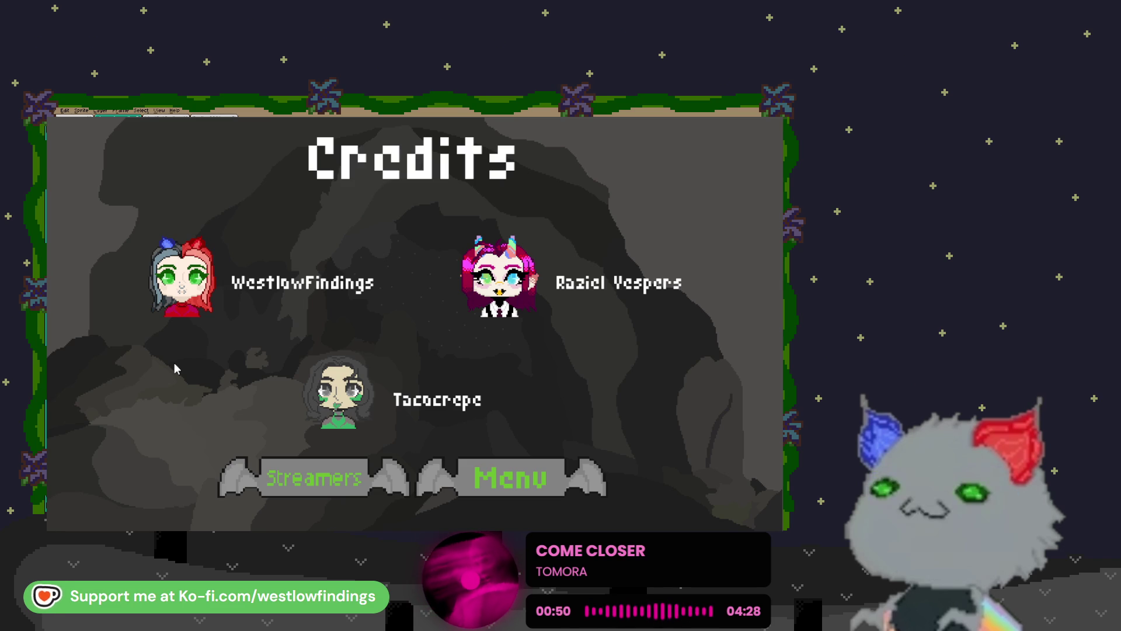
click(304, 475)
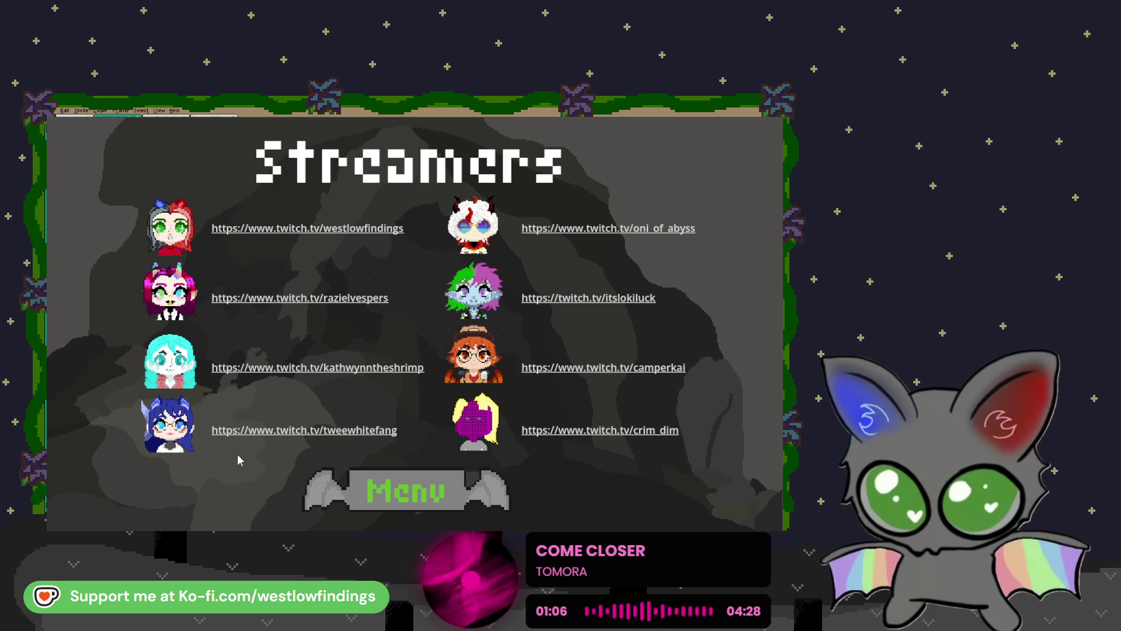
click(405, 489)
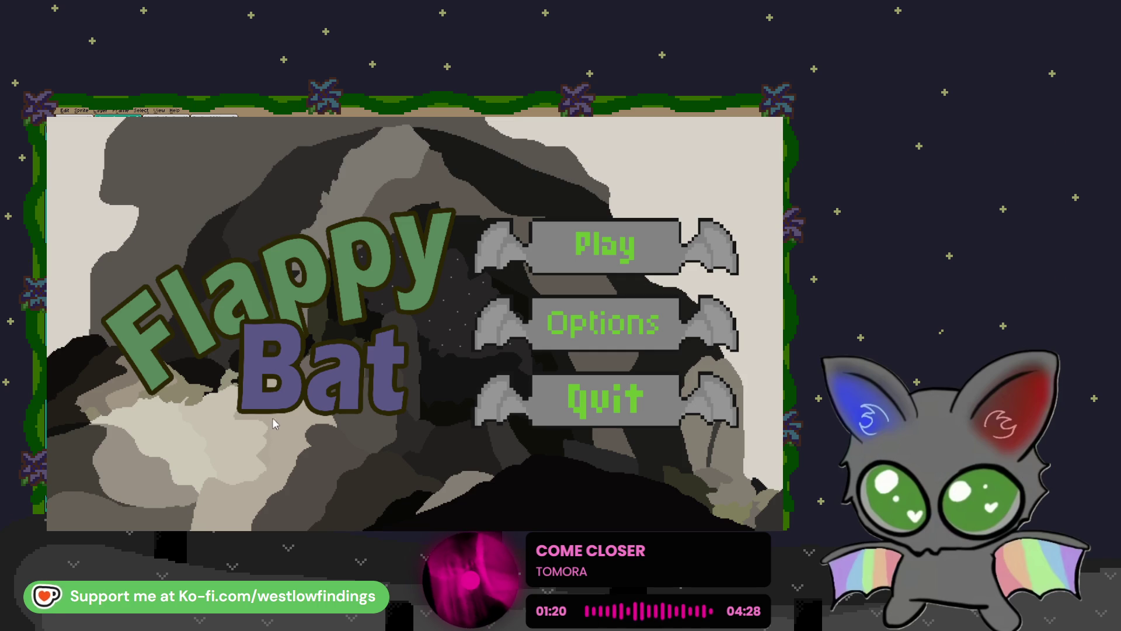
Quit Flappy Bat to get back to the Aseprite characters sprite
click(556, 401)
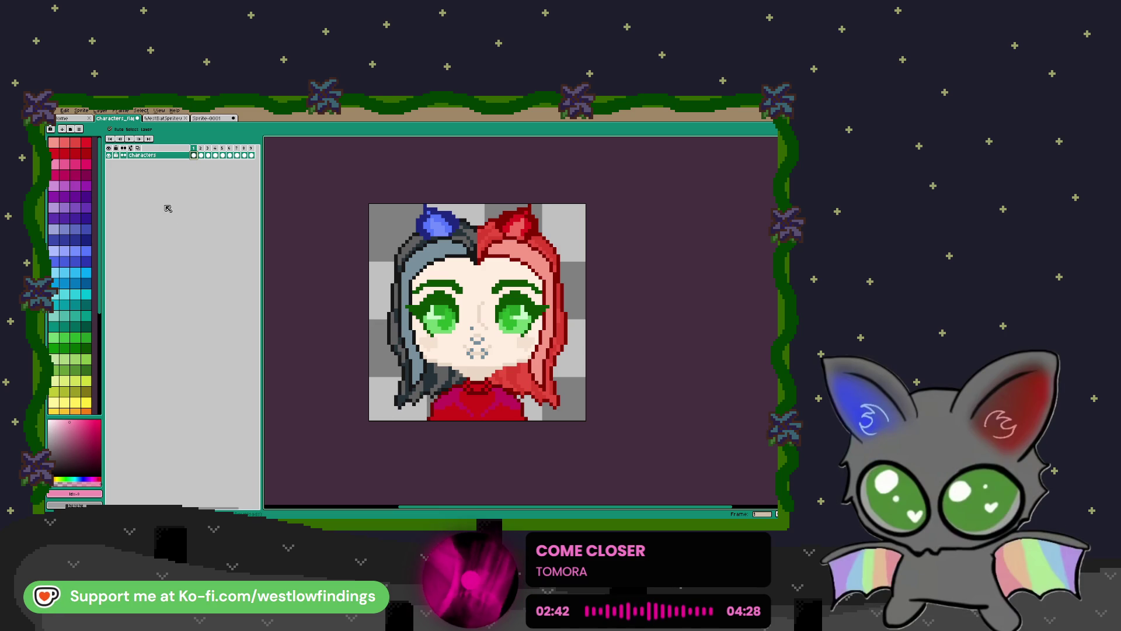
Create a blank Sprite-0002 from the Home page's New File dialog, accepting its size
click(156, 120)
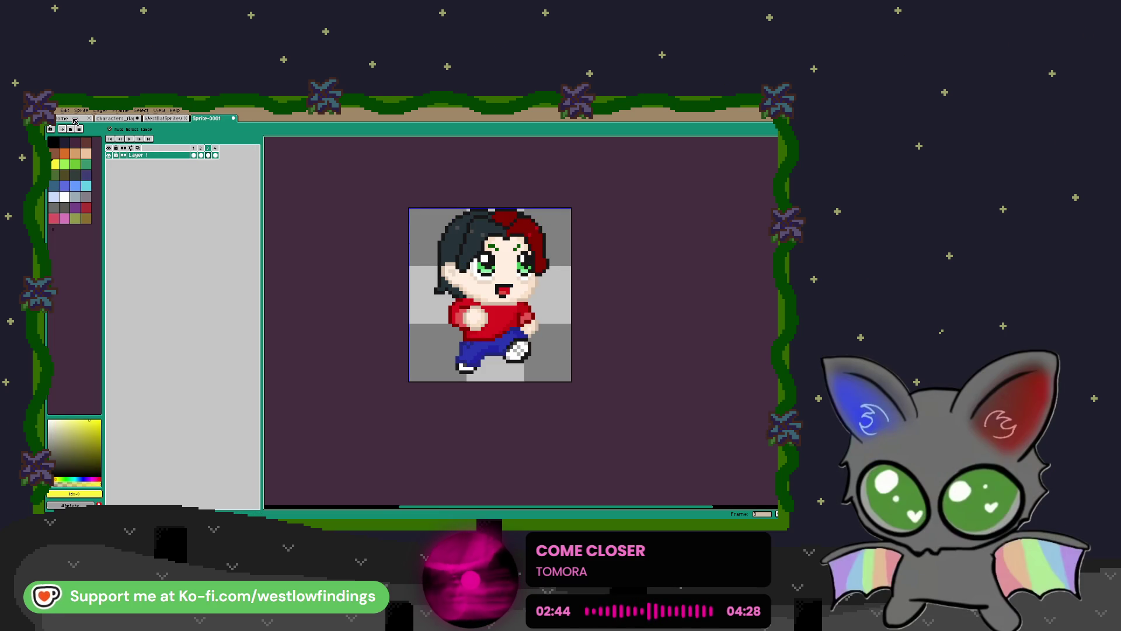
click(65, 119)
click(78, 131)
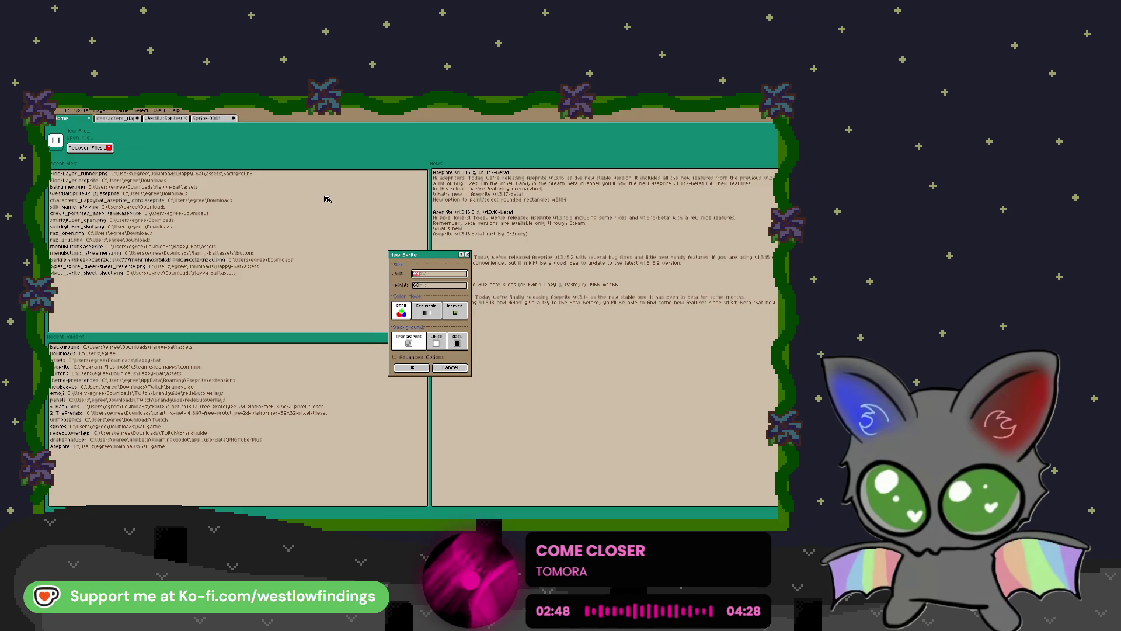
key(Tab)
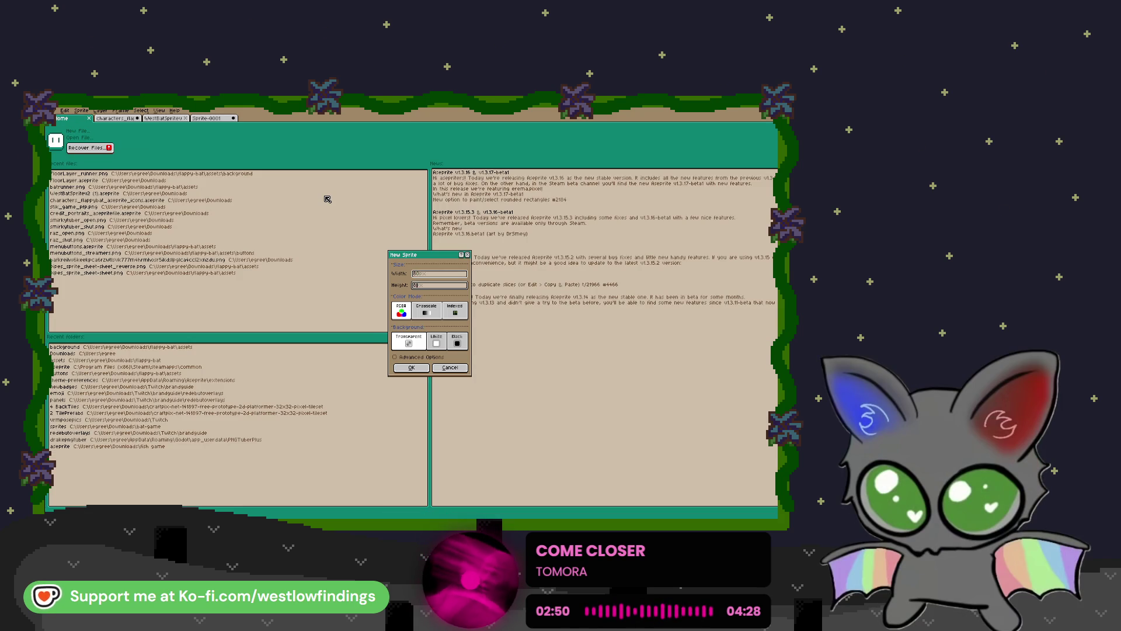
key(Return)
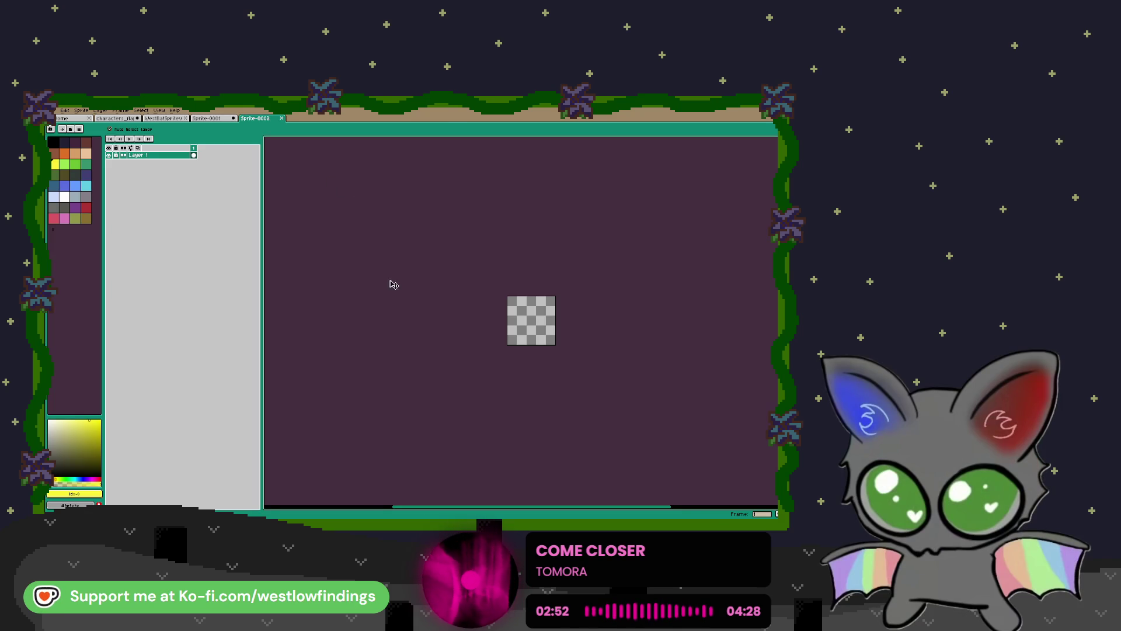
scroll(536, 365, up, 5)
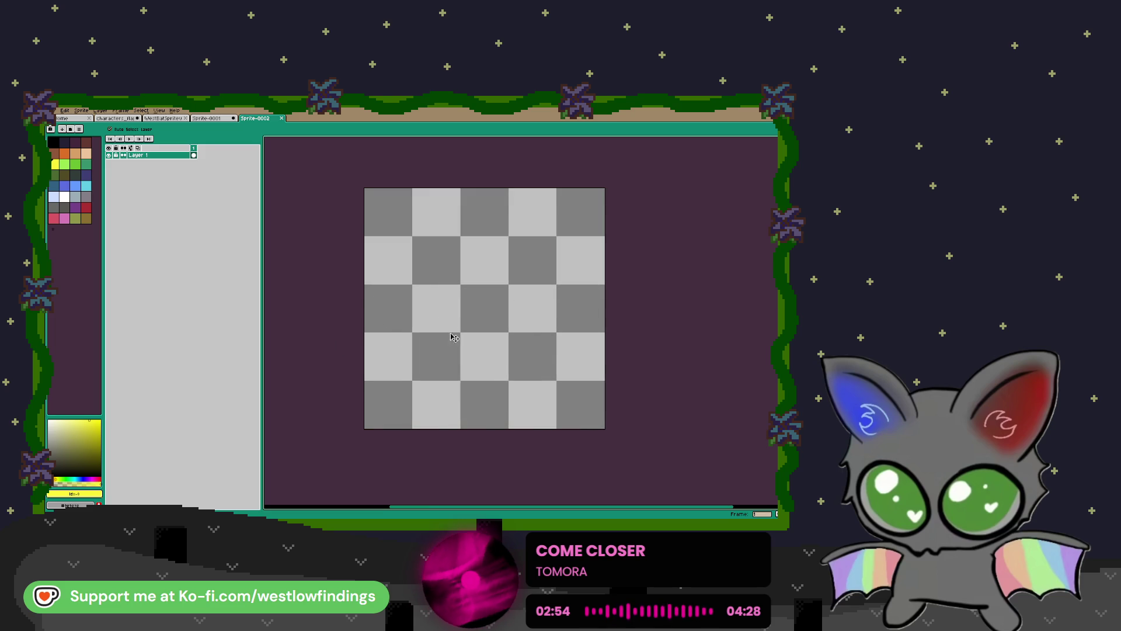
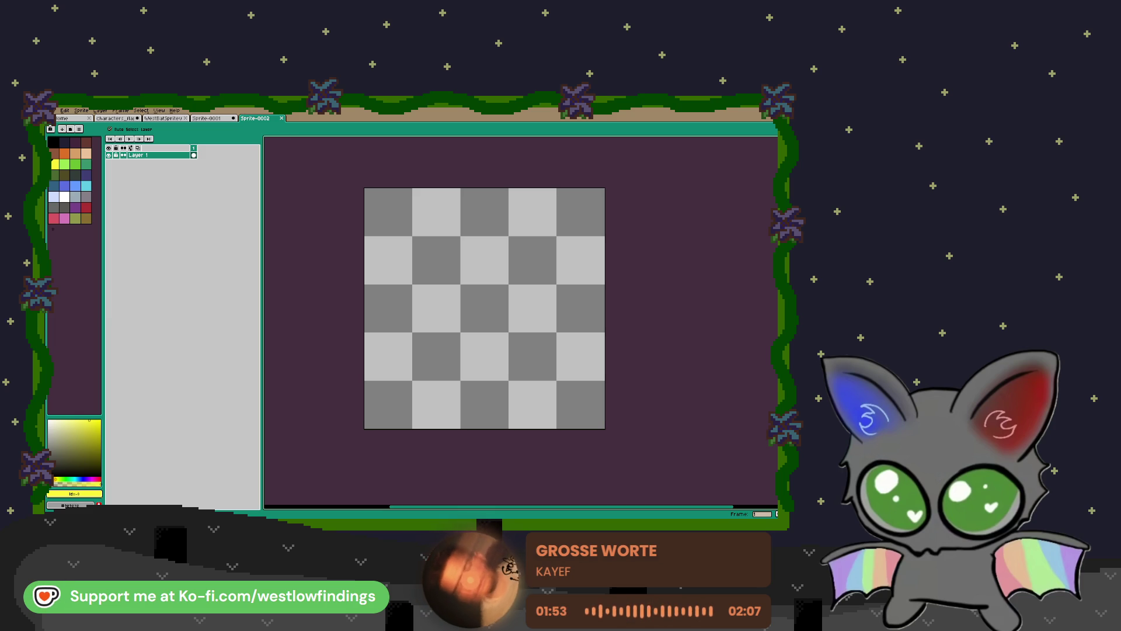
Close the bat sprite sheet tab and reopen it from disk with Ctrl+Shift+T
click(231, 119)
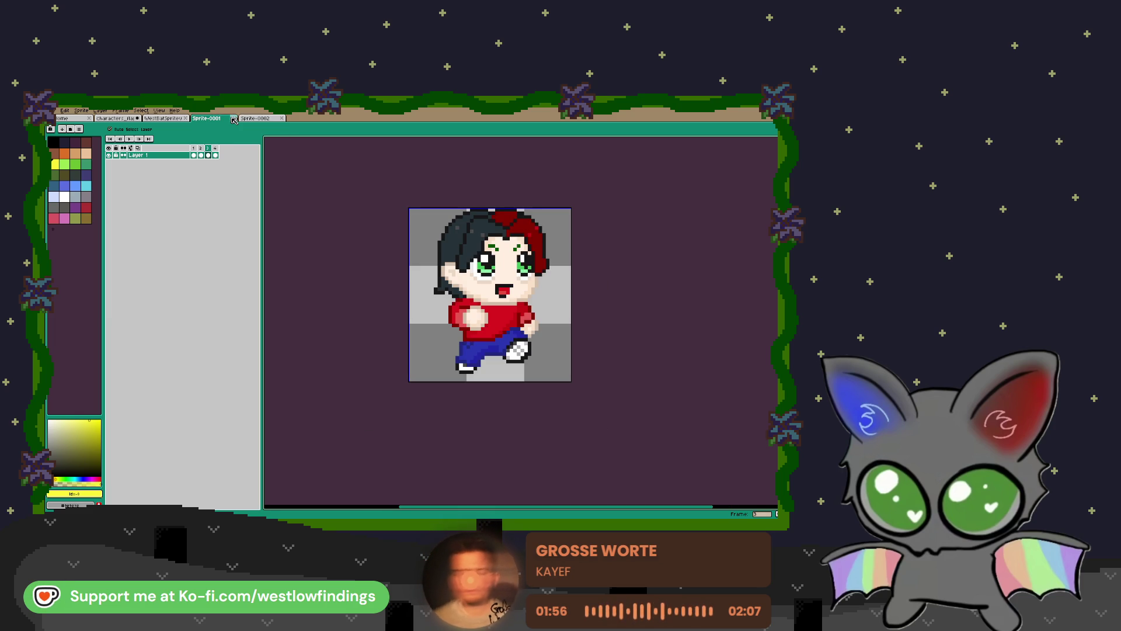
click(183, 119)
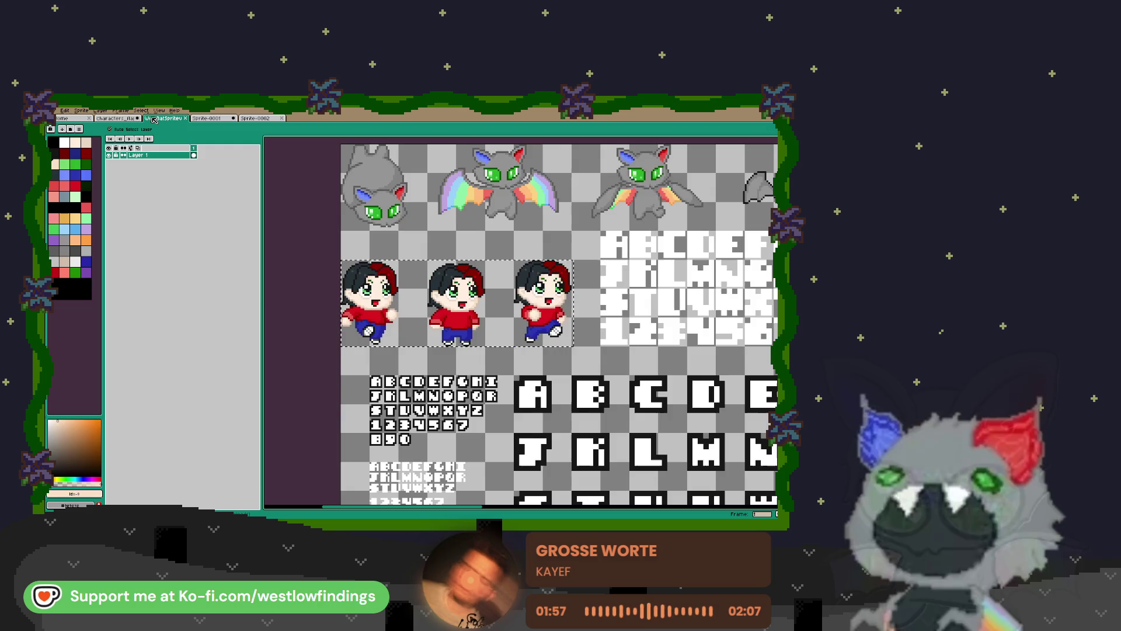
click(188, 119)
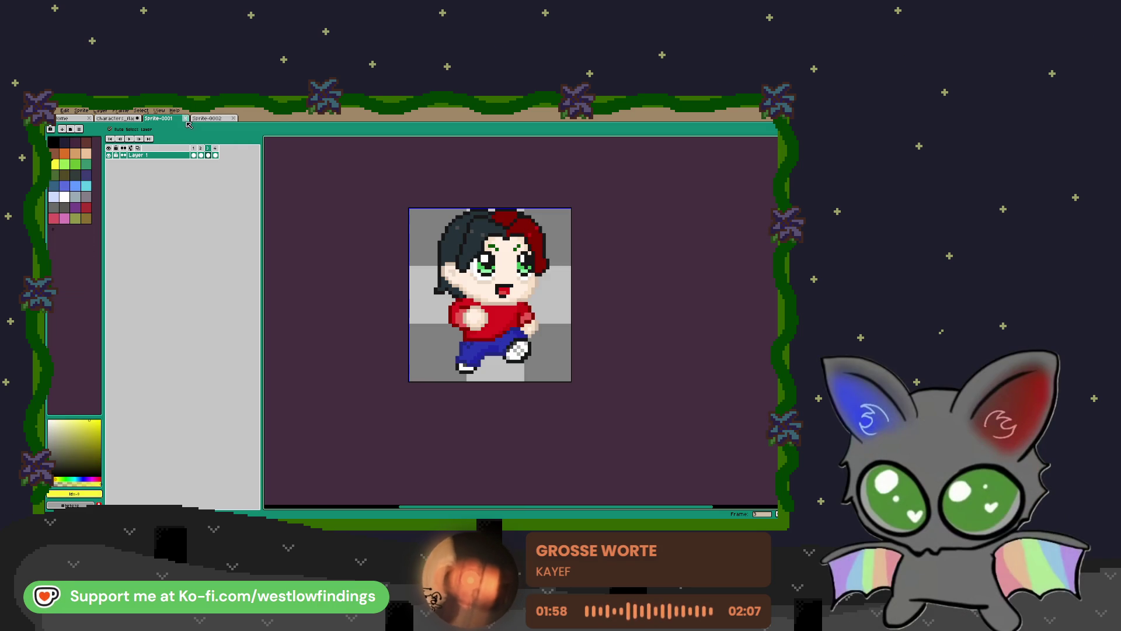
click(59, 110)
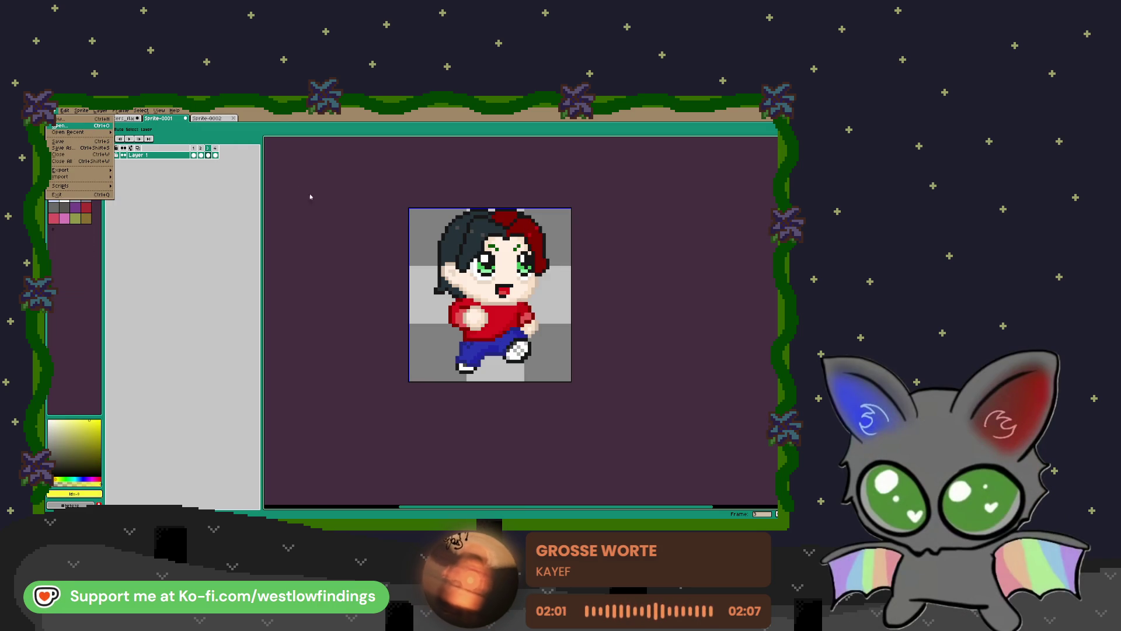
key(ctrl+shift+t)
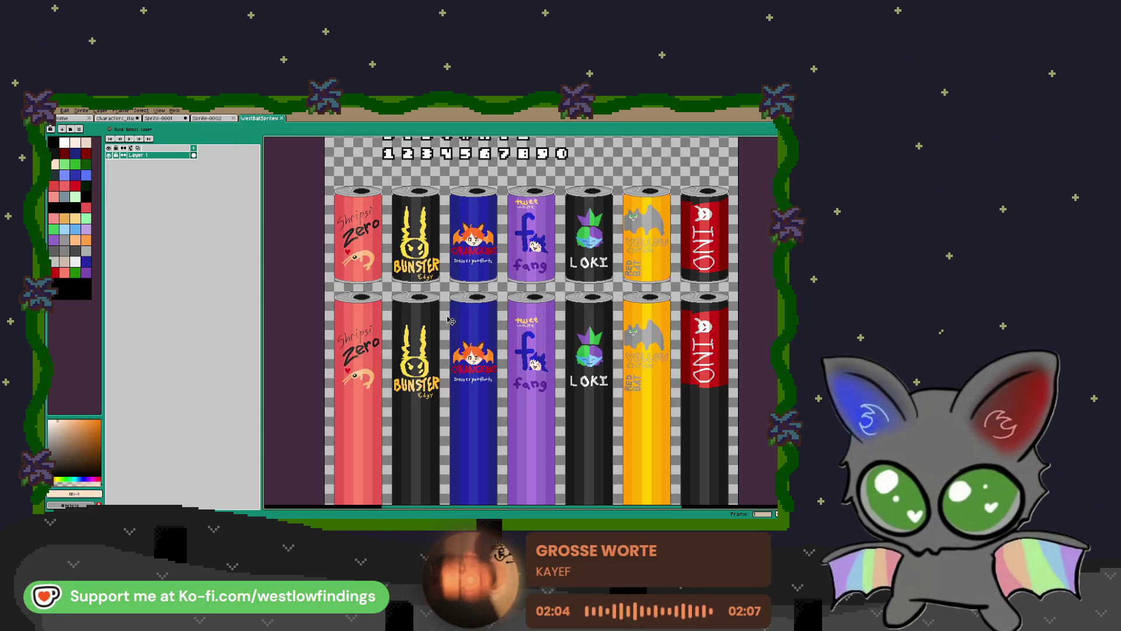
Zoom in and box both character sprites with the Rectangular Marquee
scroll(488, 286, up, 5)
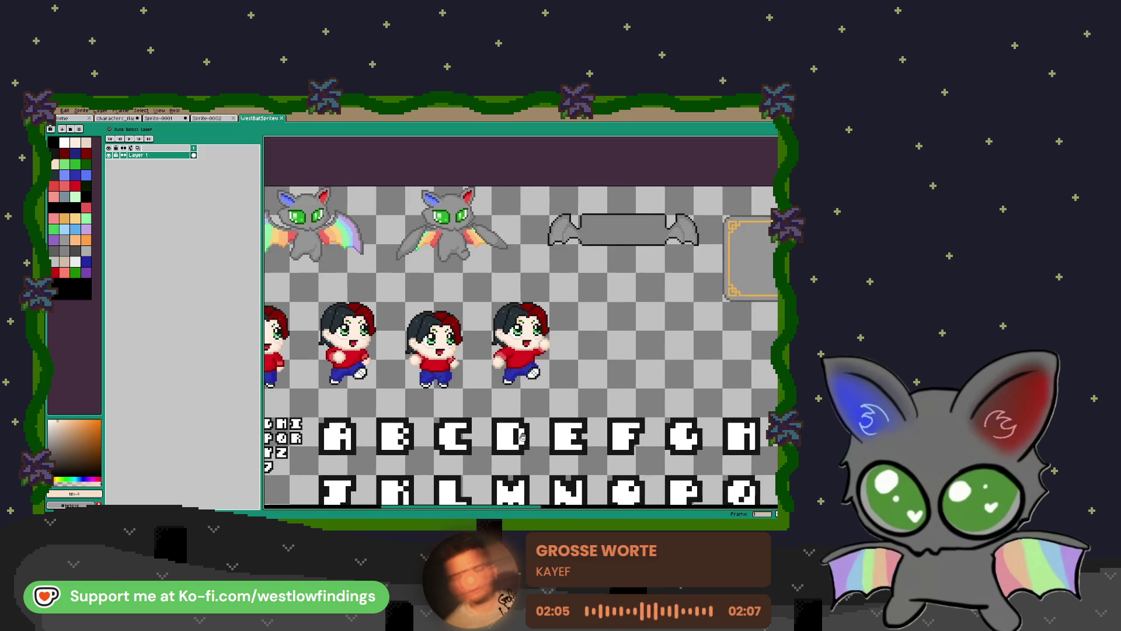
scroll(441, 413, down, 5)
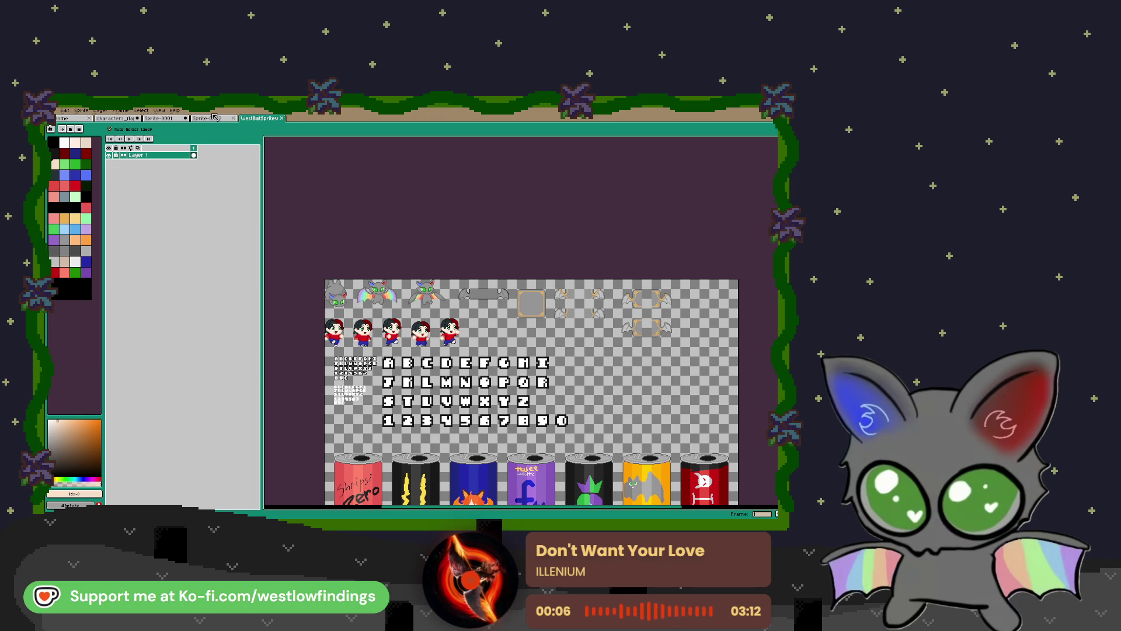
scroll(450, 342, up, 4)
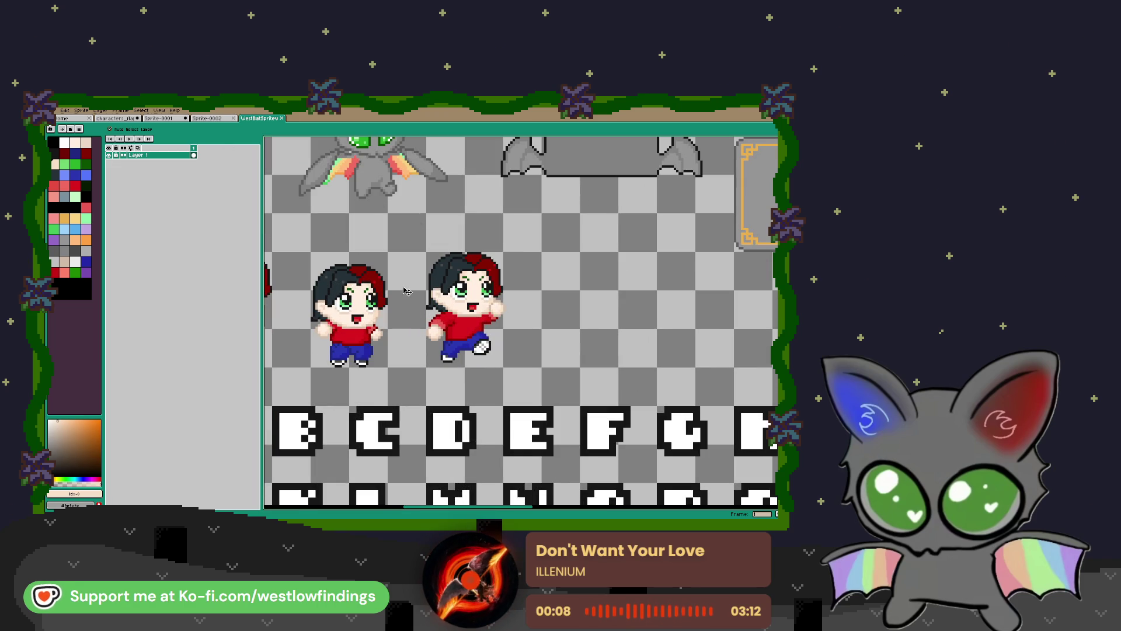
key(m)
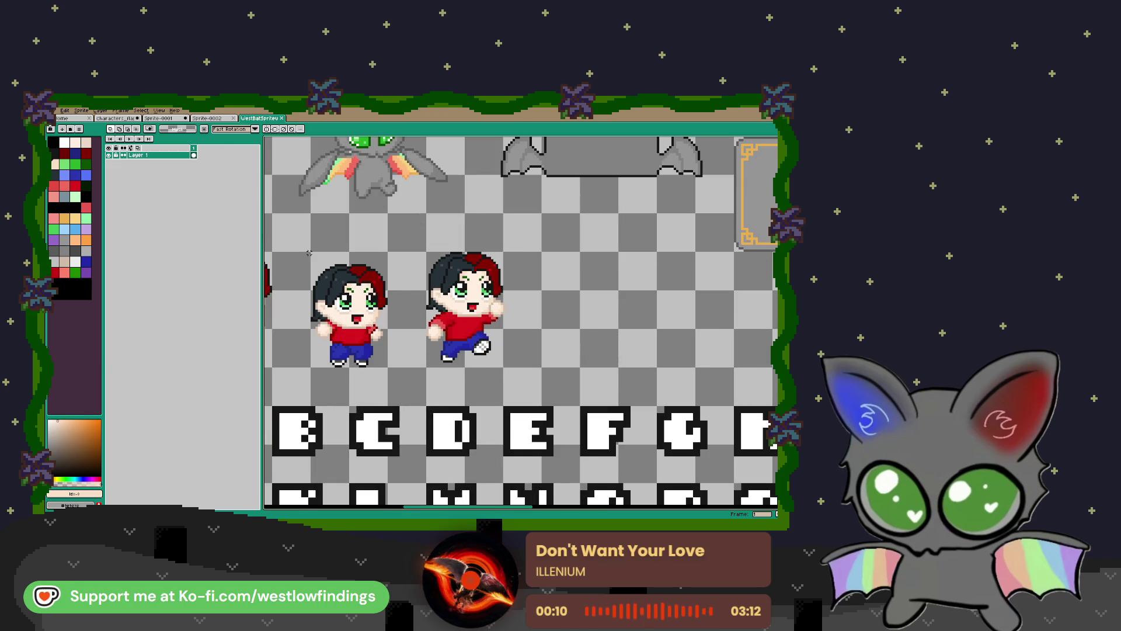
mouse_move(309, 253)
mouse_down()
mouse_move(426, 366)
mouse_move(505, 369)
mouse_up()
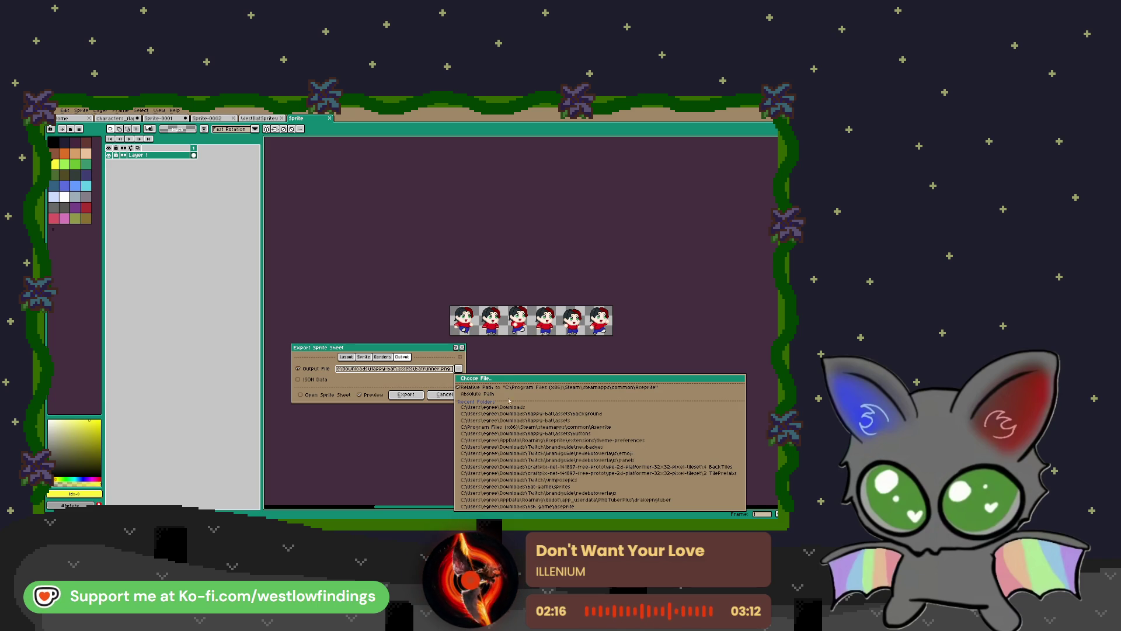
Export the character frames to the runnercharacter sprite sheet file
click(445, 313)
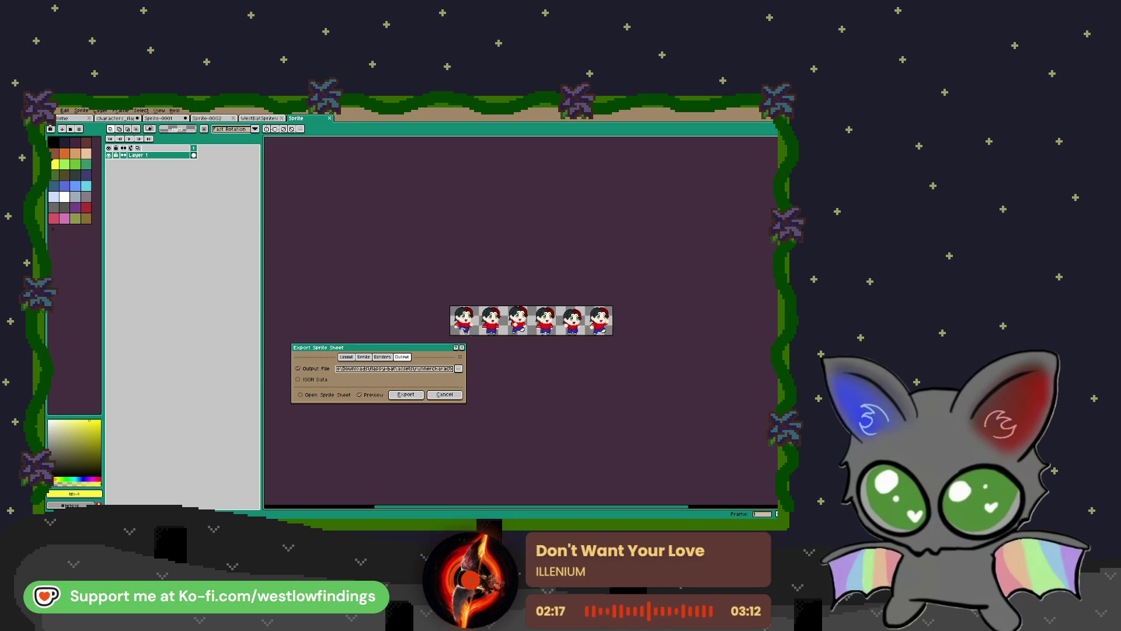
click(406, 394)
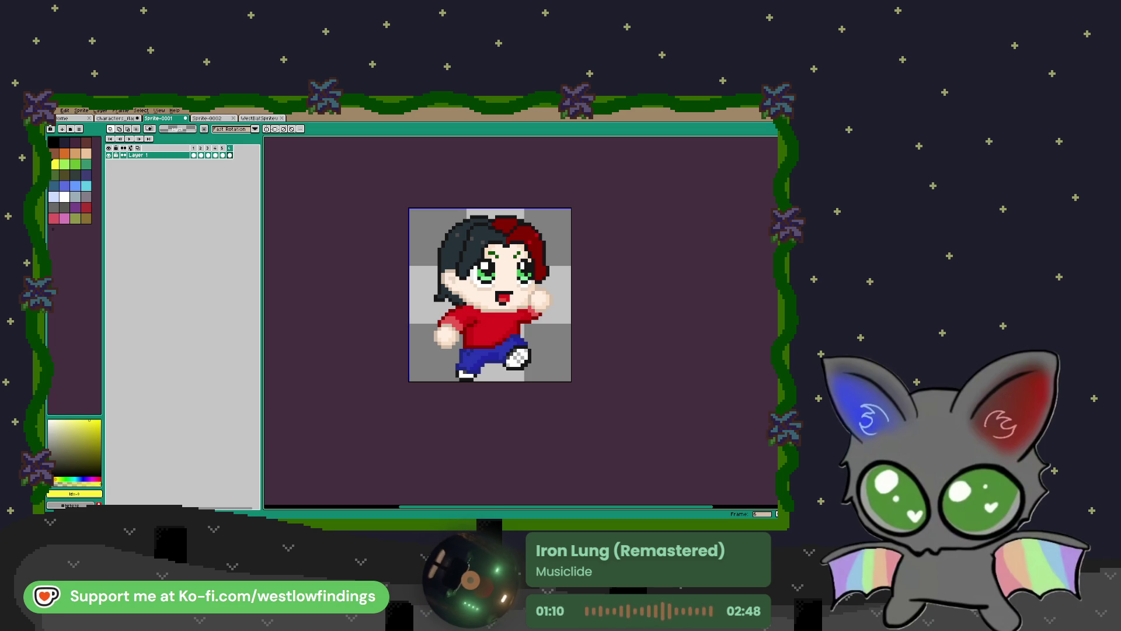
Switch from Aseprite to the Godot editor window
key(alt+Tab)
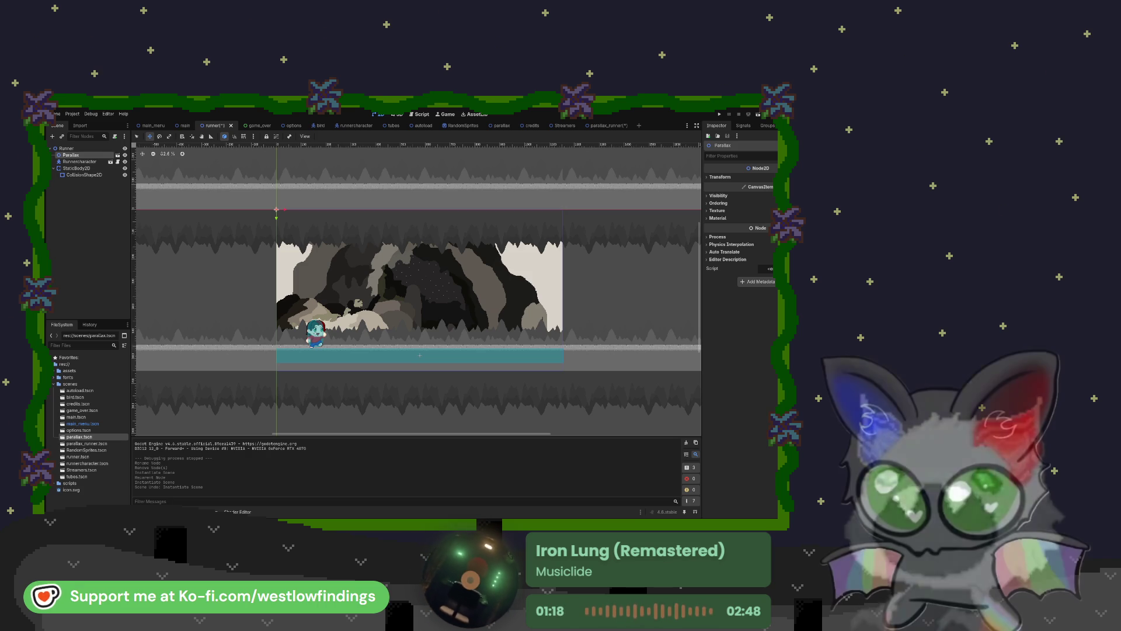
Open the parallax_runner scene and inspect ParallaxBackground's scroll, layer and transform properties
click(607, 126)
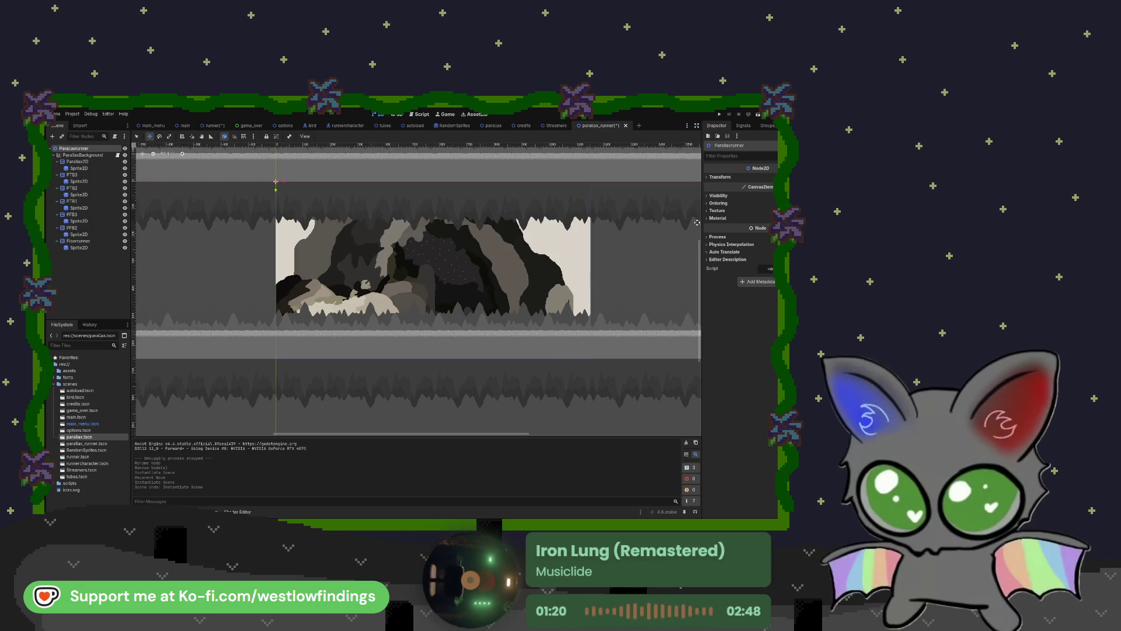
click(85, 156)
click(715, 177)
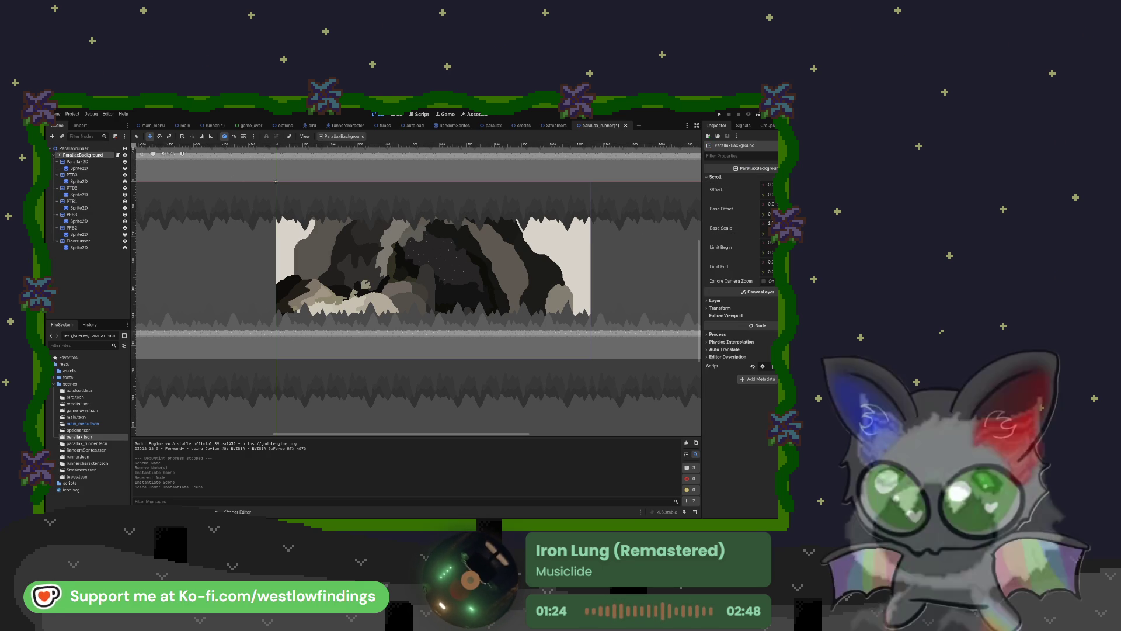
click(718, 301)
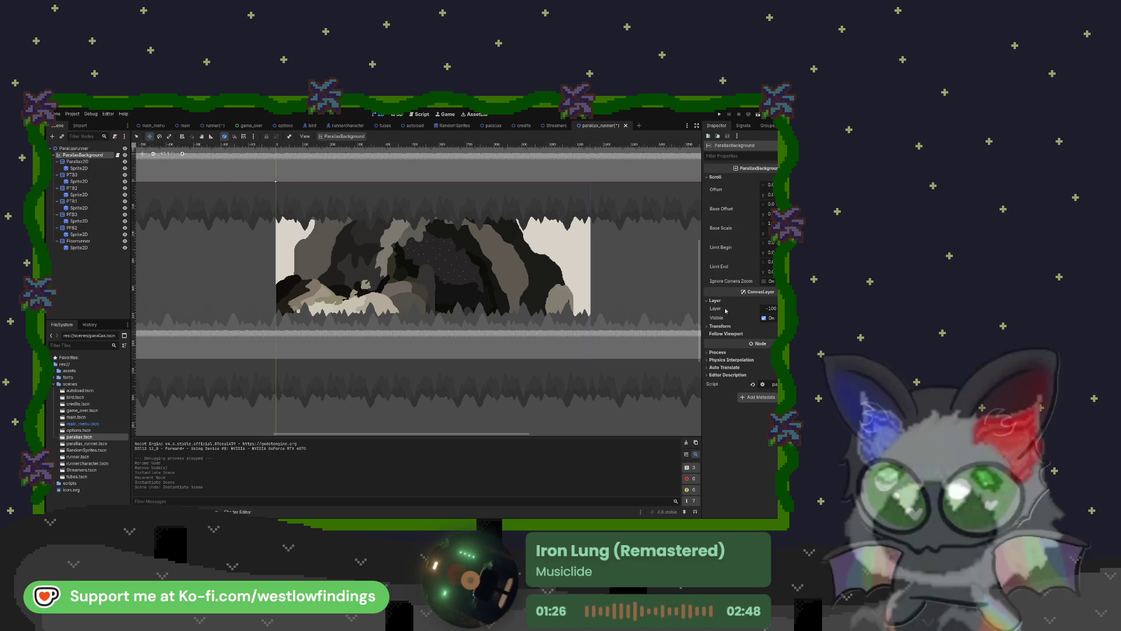
click(720, 326)
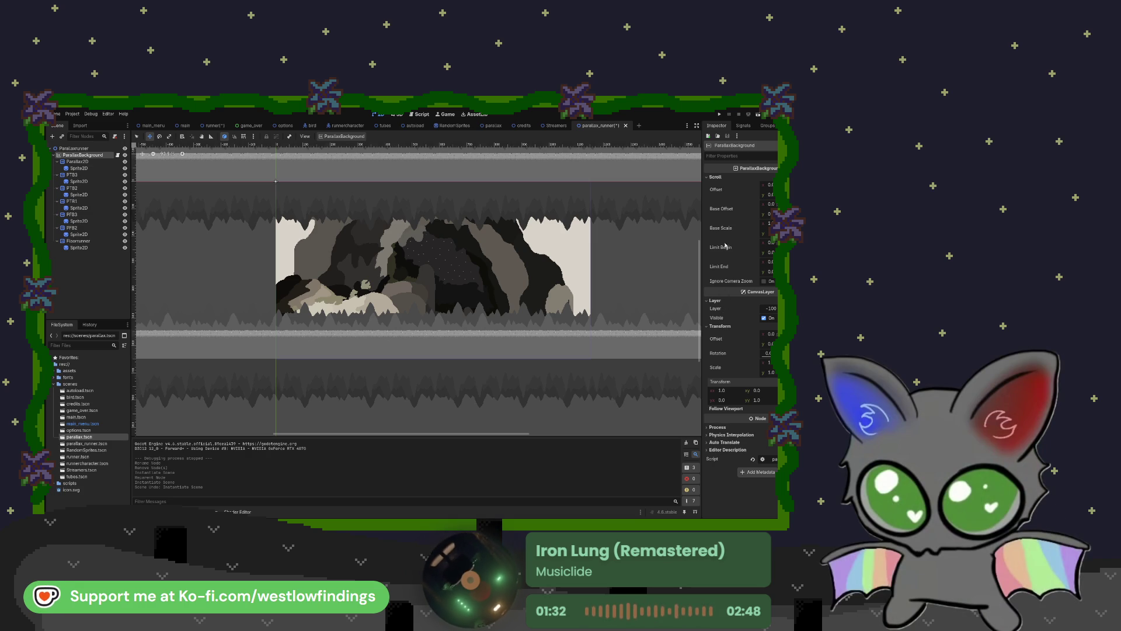
click(714, 177)
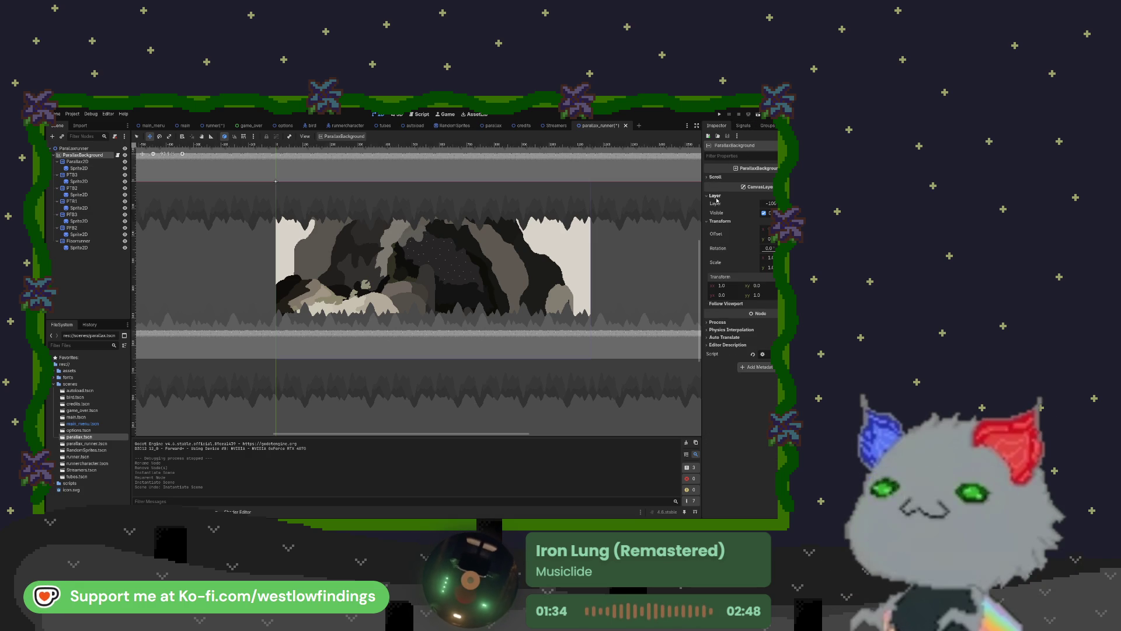
click(715, 195)
click(718, 203)
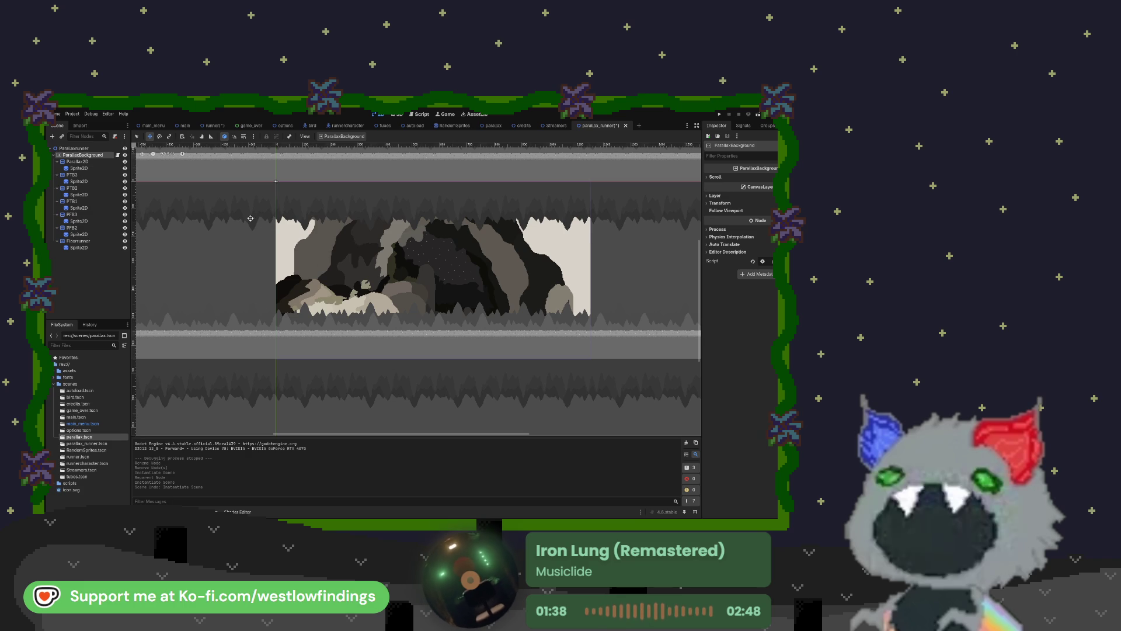
Run the scene with Parallax2D scroll scale at 2, then 5, then reset it to 1
click(81, 162)
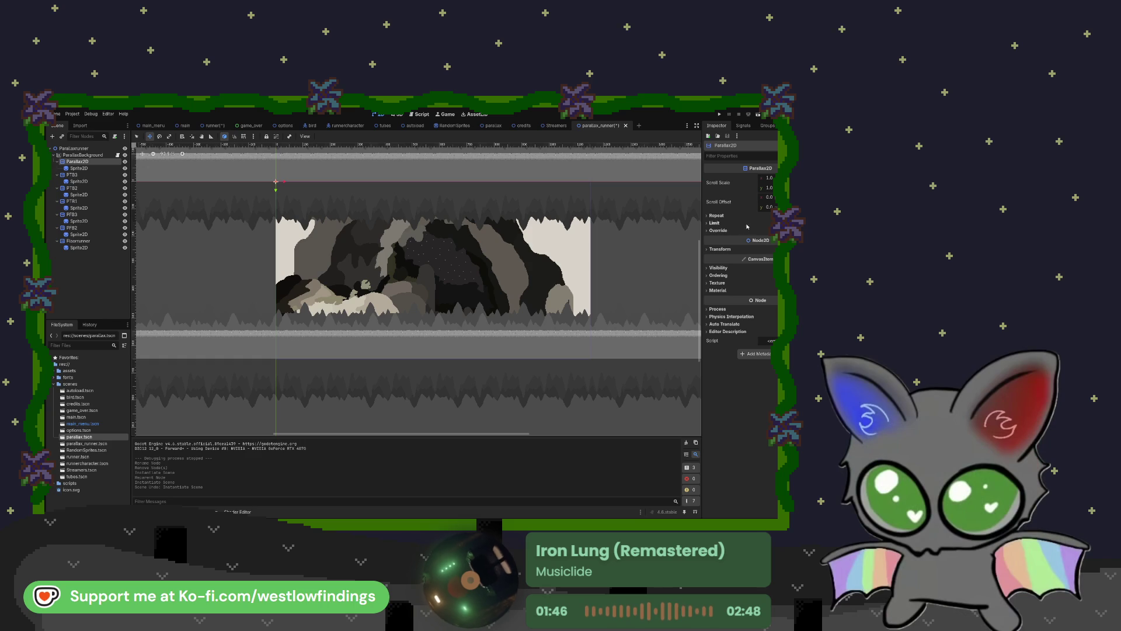
drag(771, 179, 771, 177)
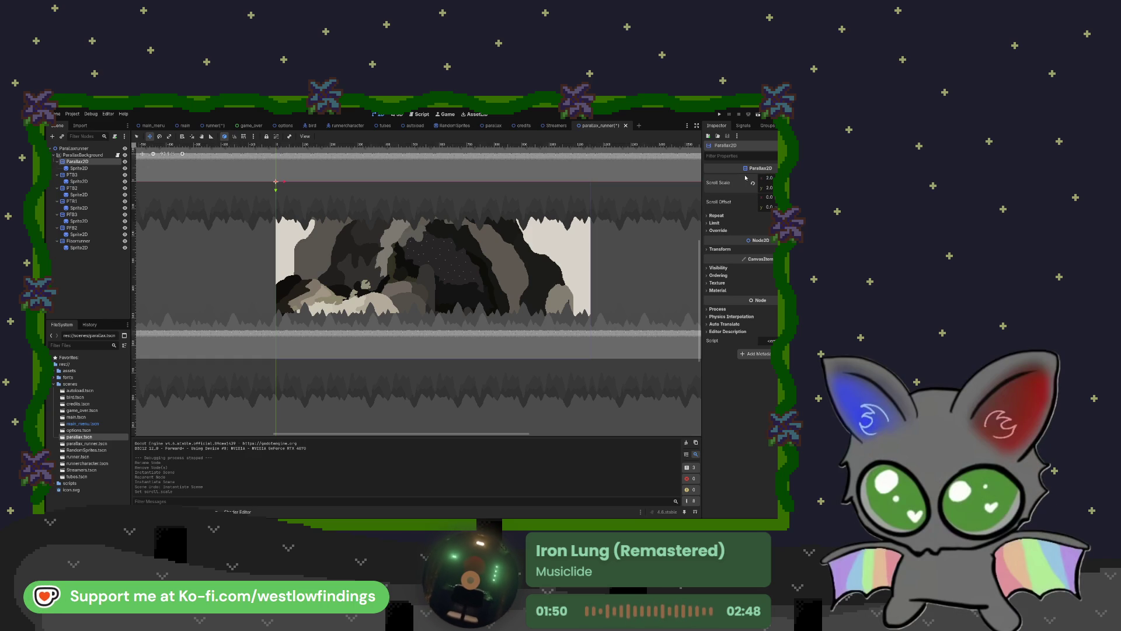
click(758, 115)
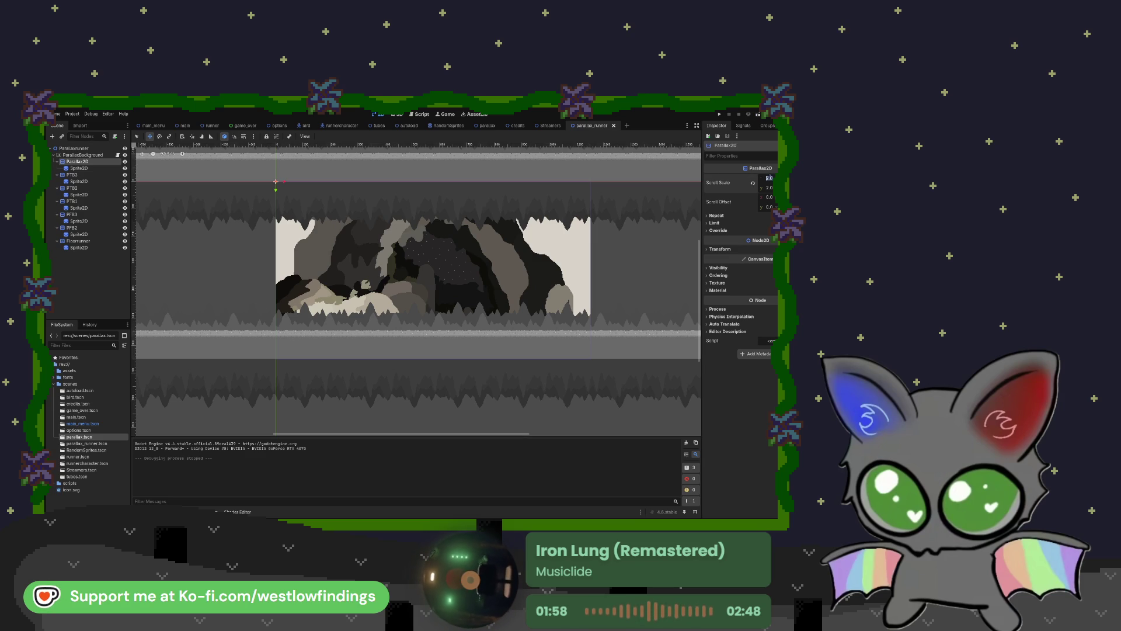
text(5)
key(Return)
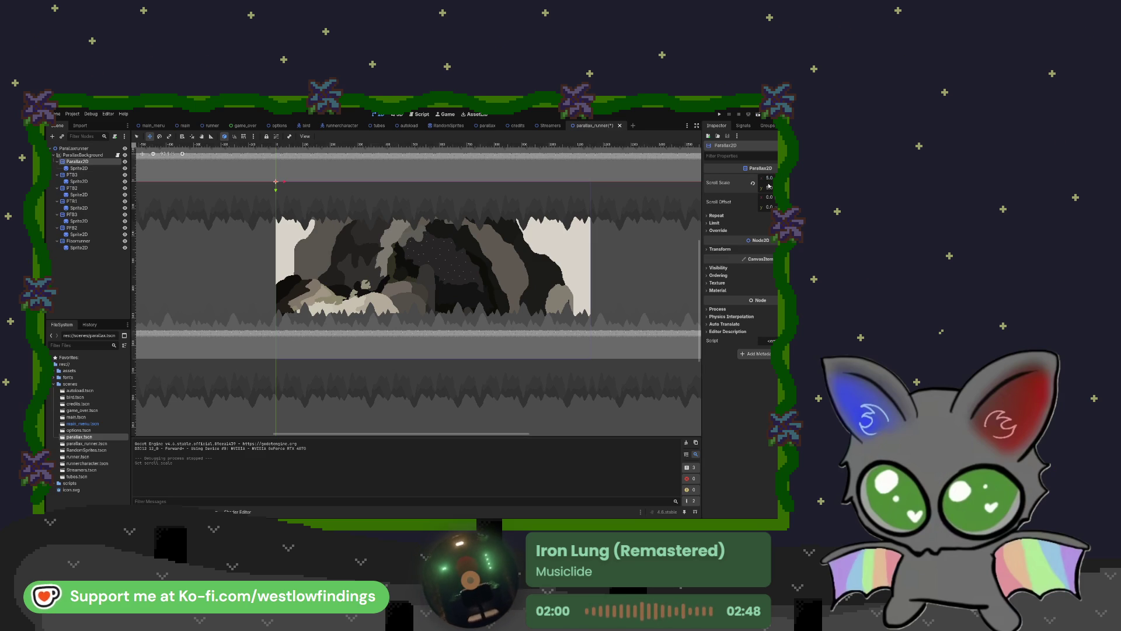
click(758, 114)
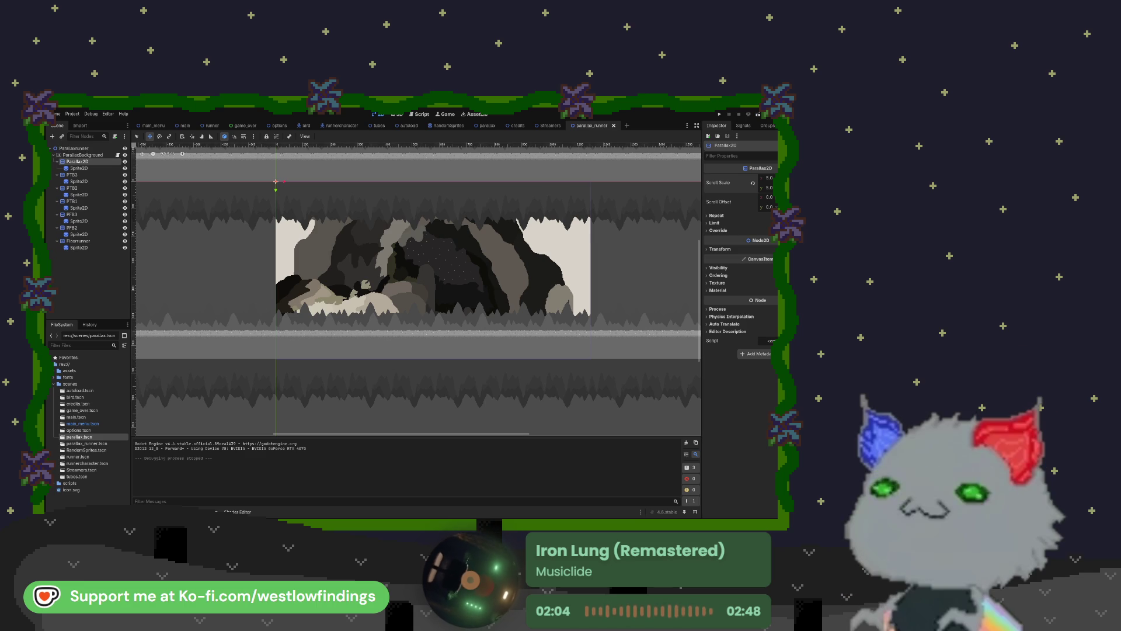
text(1)
key(Return)
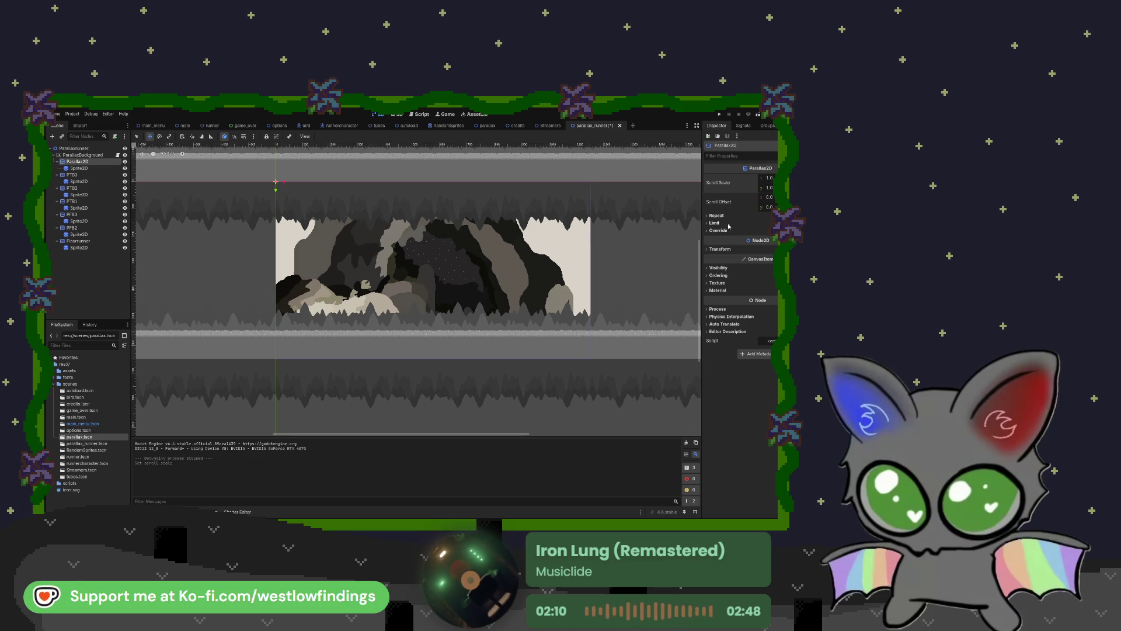
Select PTB3, expand its Repeat and Autoscroll properties, and delete the Autoscroll x value
click(716, 230)
click(717, 216)
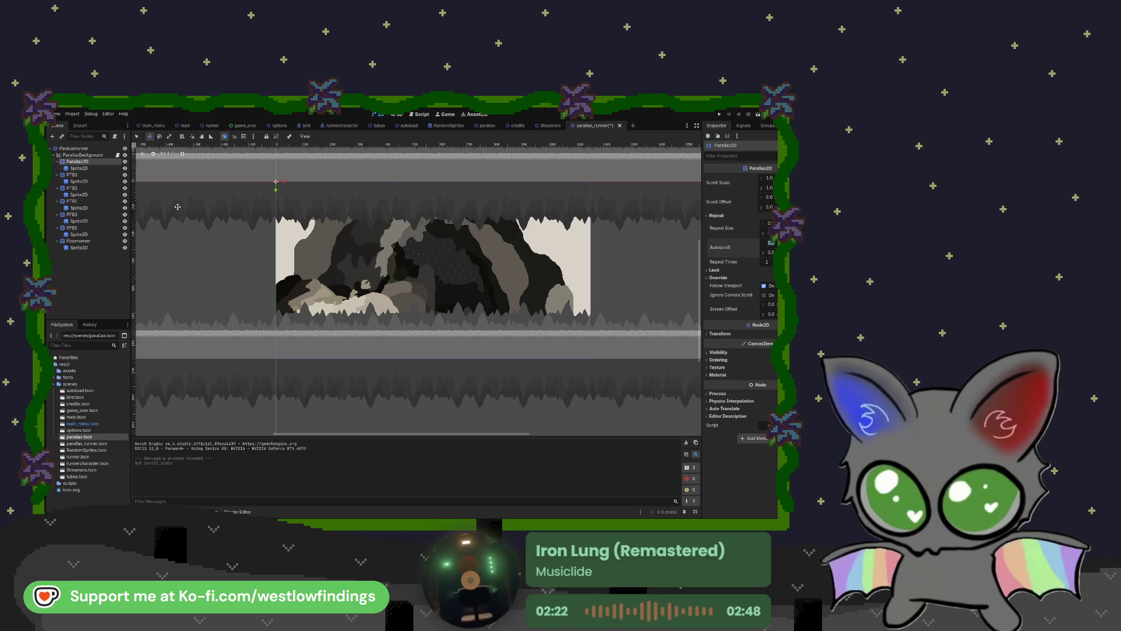
click(100, 175)
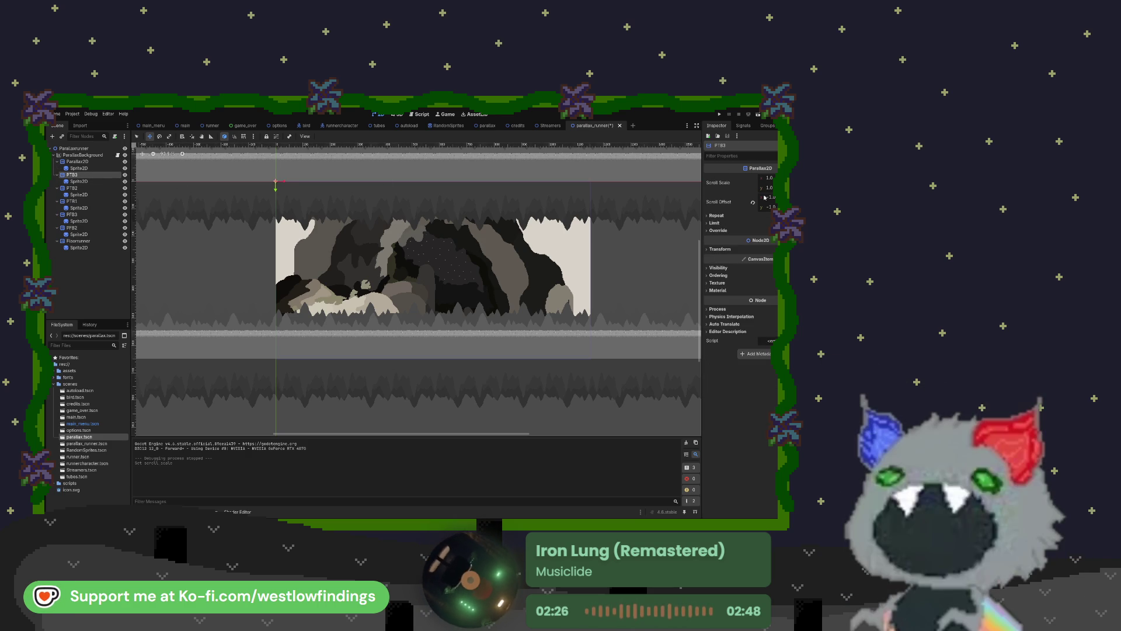
click(718, 249)
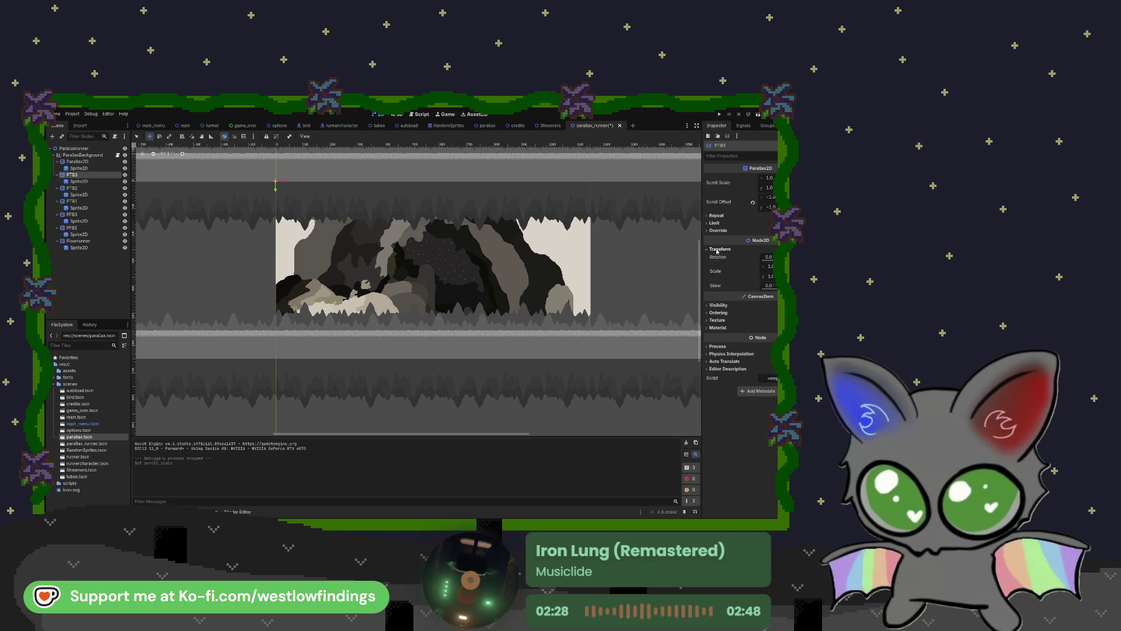
click(718, 250)
click(716, 216)
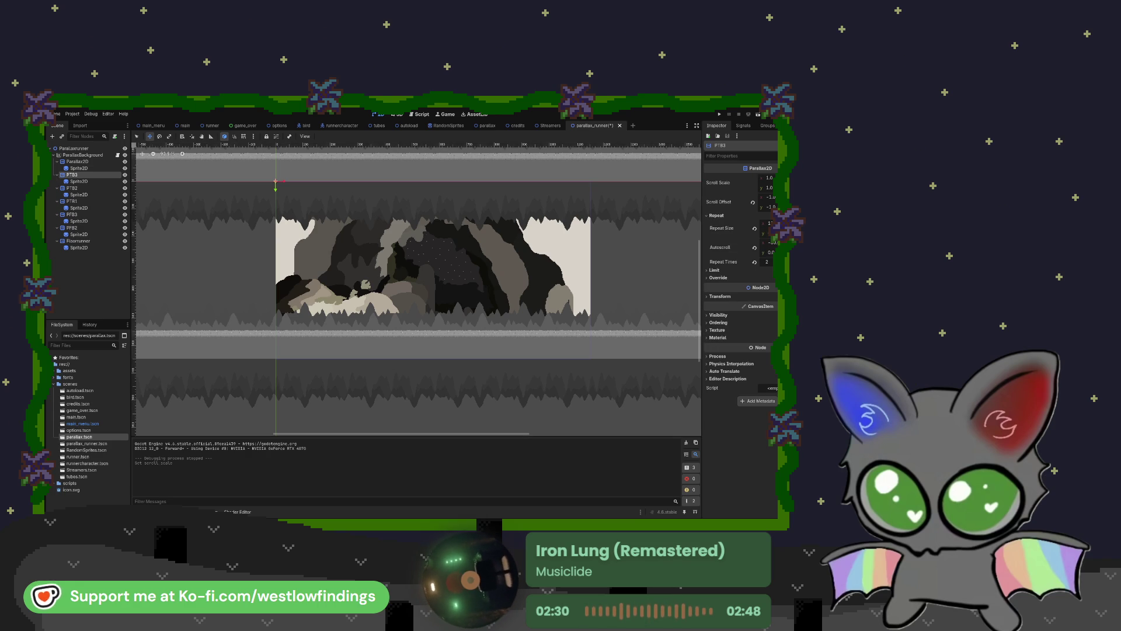
click(772, 243)
key(BackSpace)
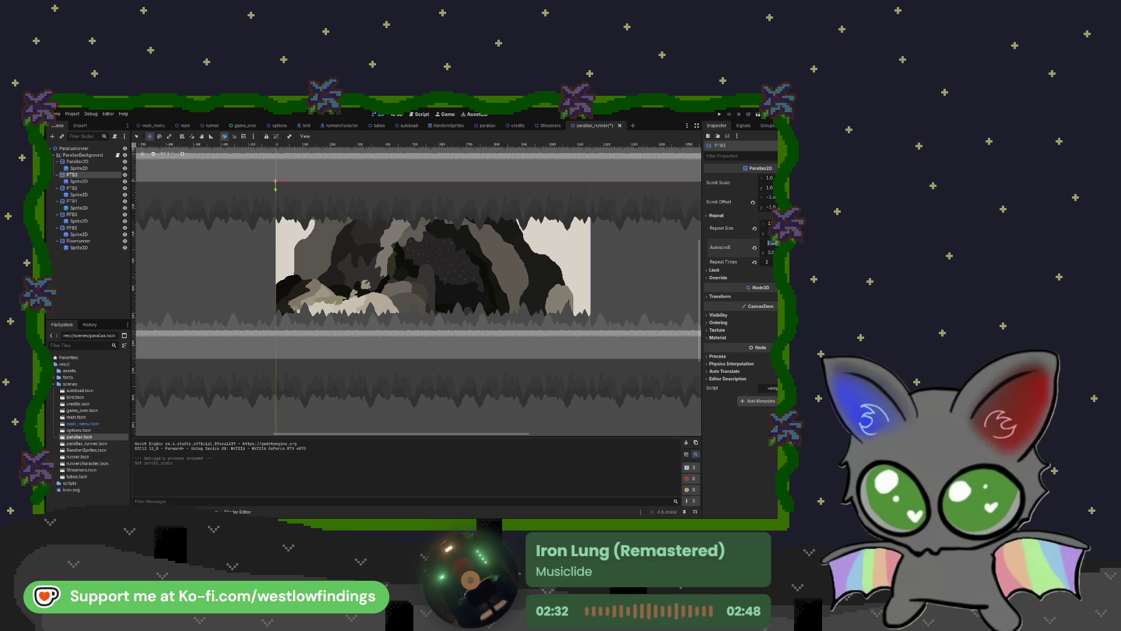
key(BackSpace)
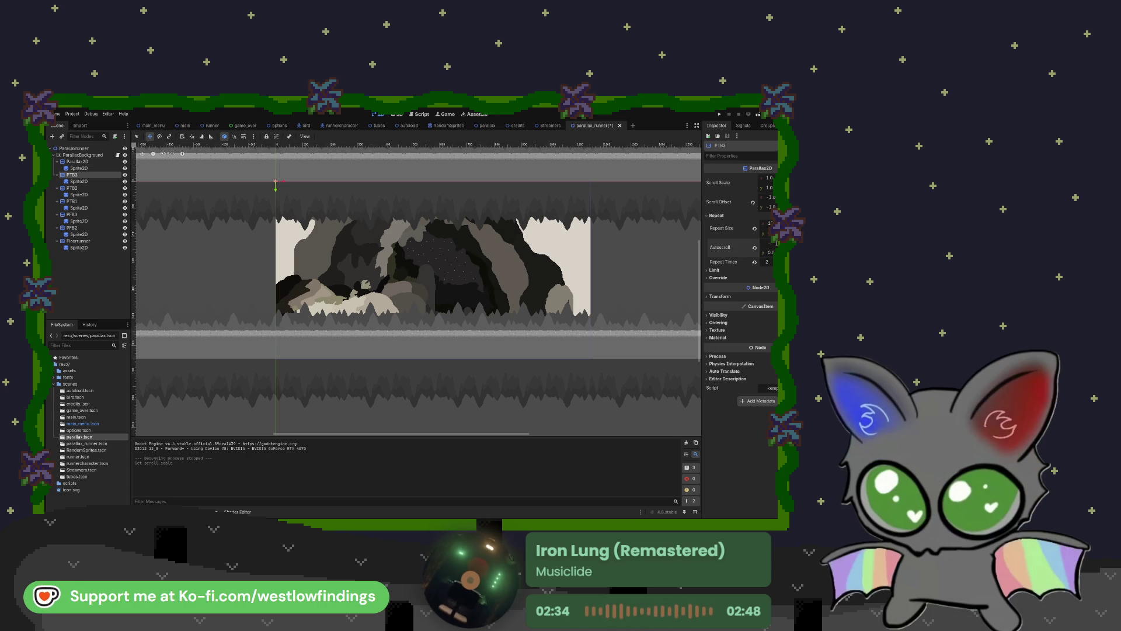
Review the repeat and autoscroll settings of layers PTB2, PTB1, PFB3 and PFB2
click(72, 188)
click(742, 250)
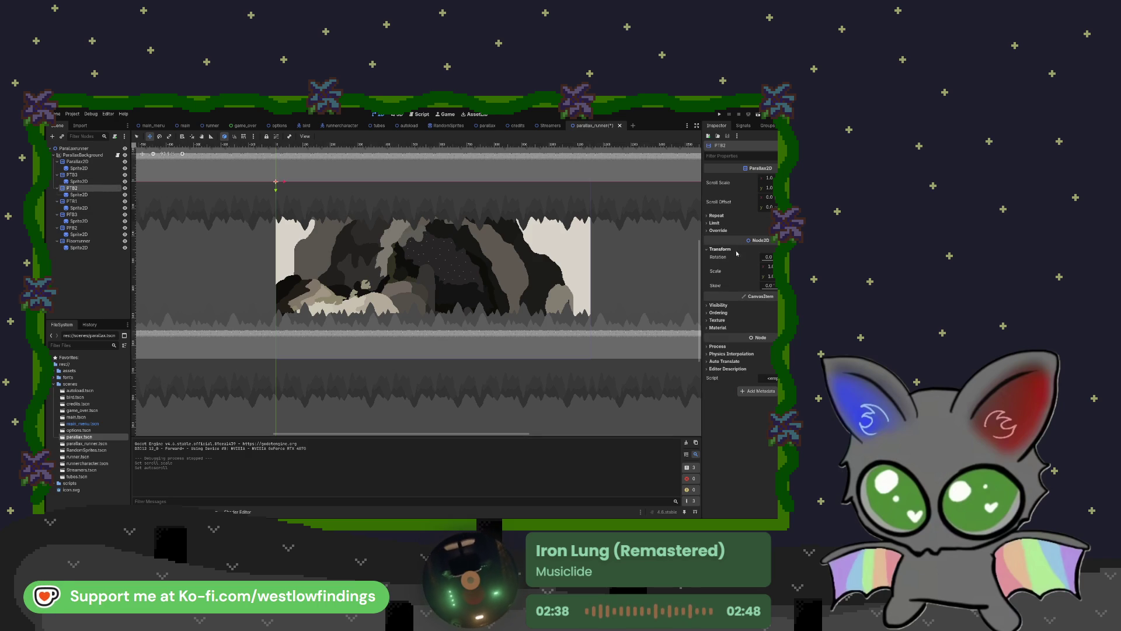
click(720, 249)
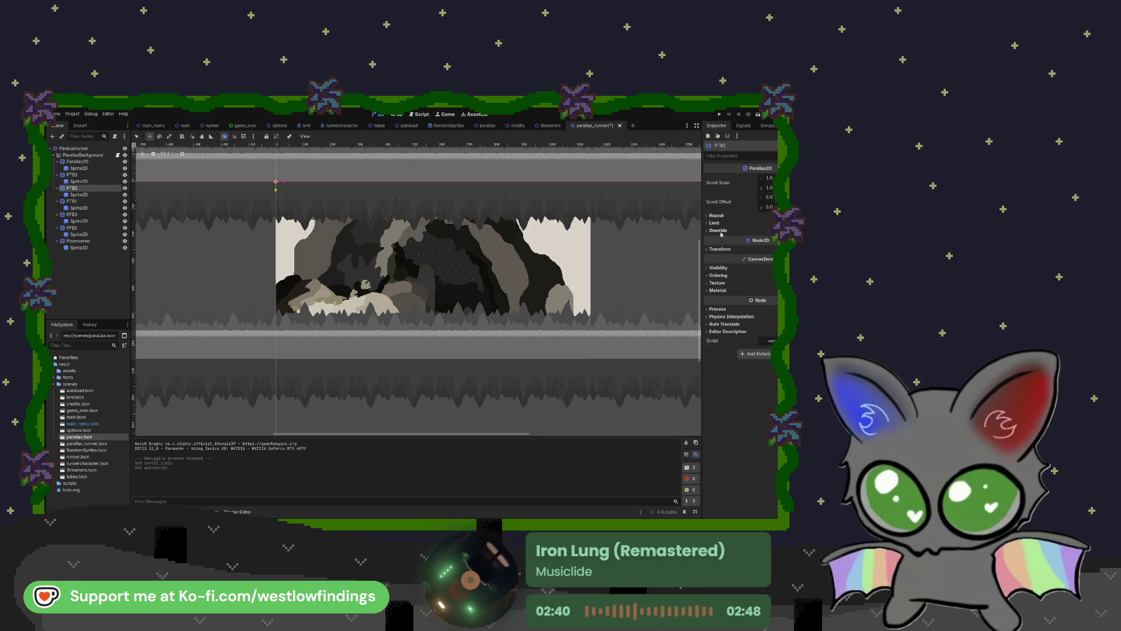
click(717, 216)
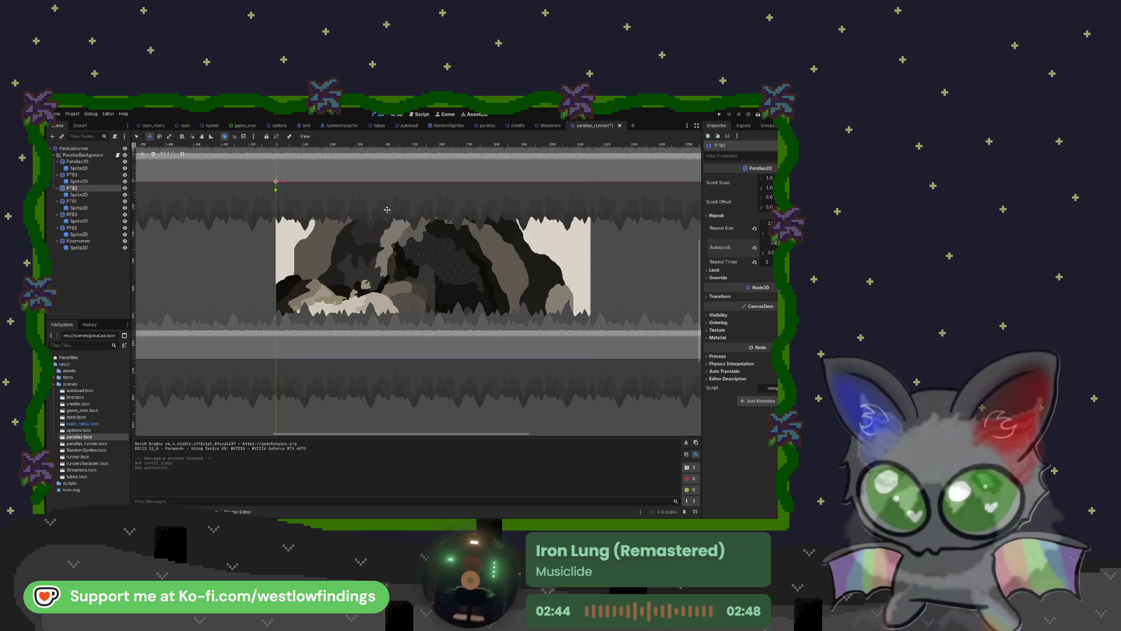
click(71, 201)
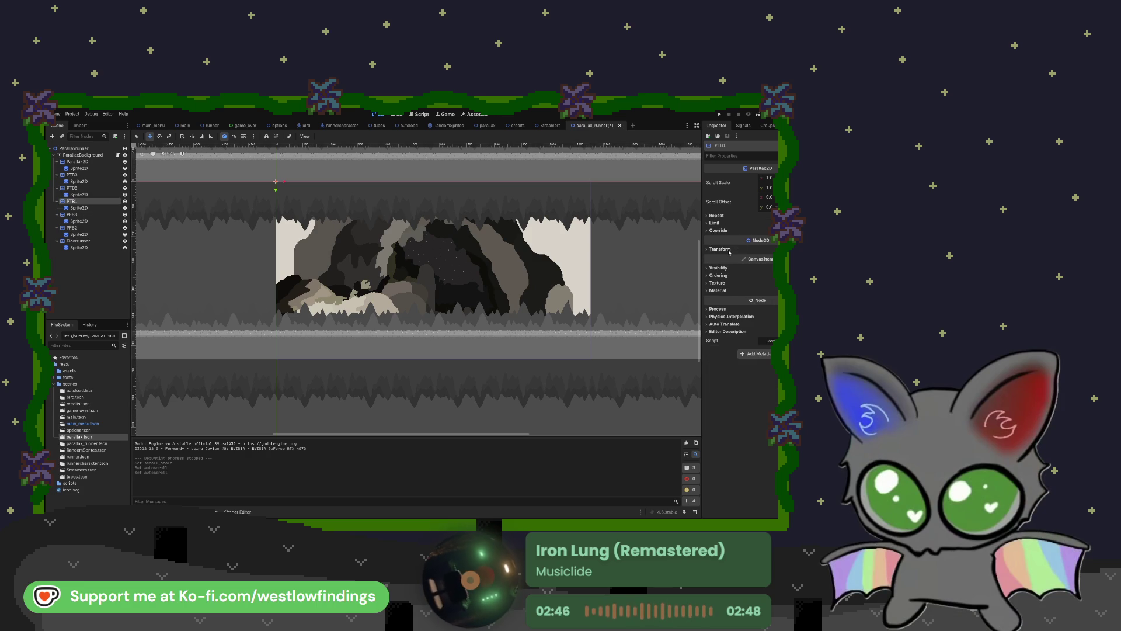
click(717, 215)
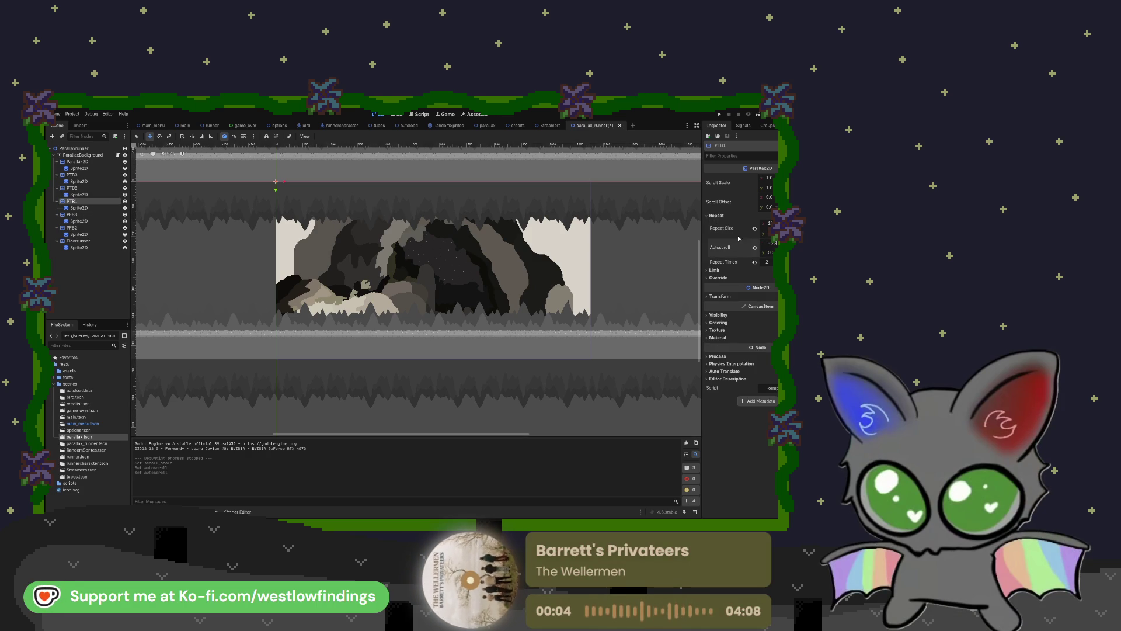
click(71, 214)
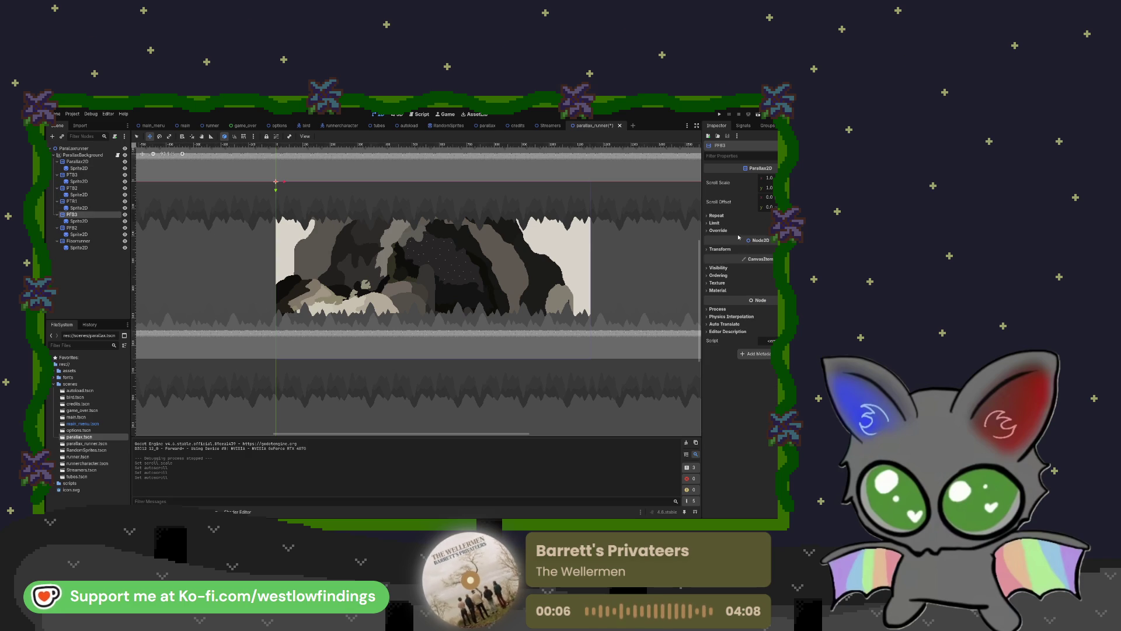
click(724, 218)
click(771, 242)
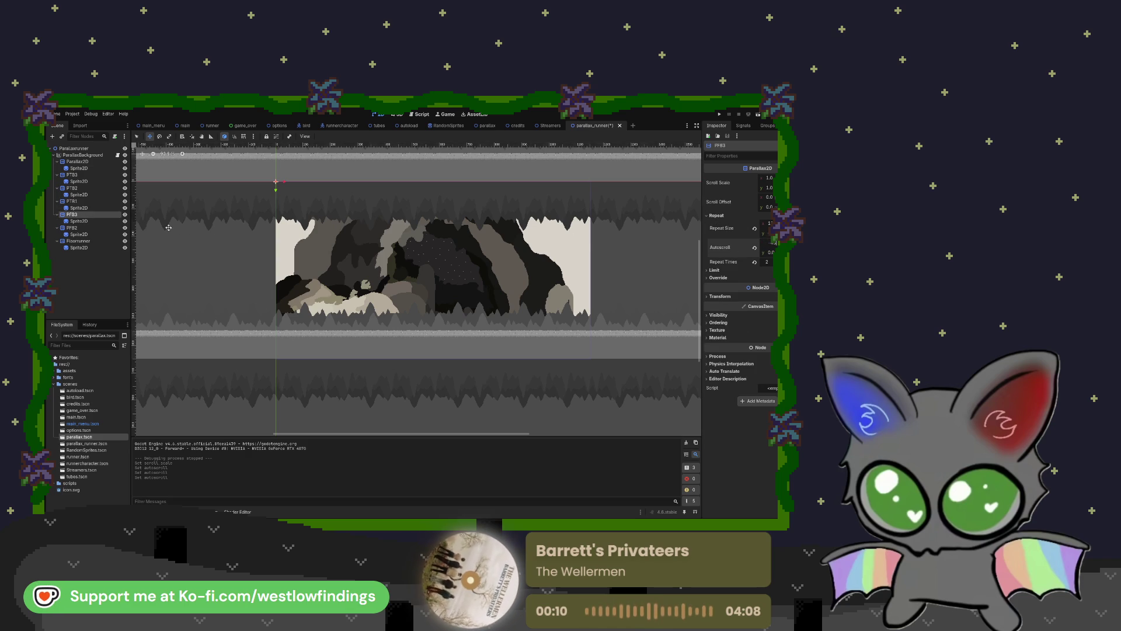
click(88, 227)
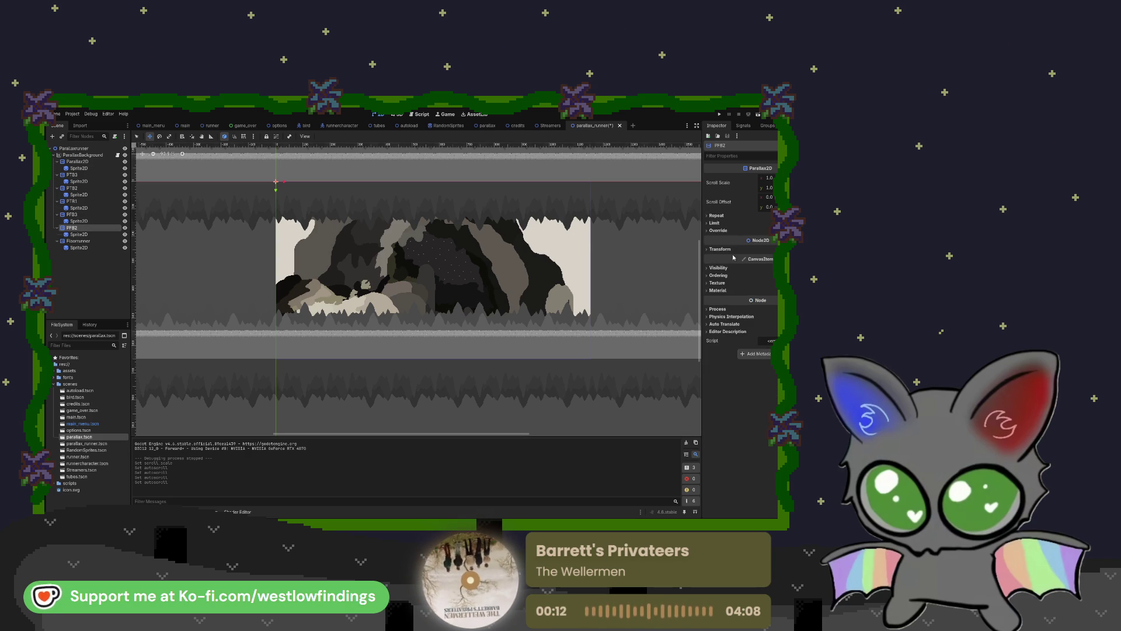
click(724, 217)
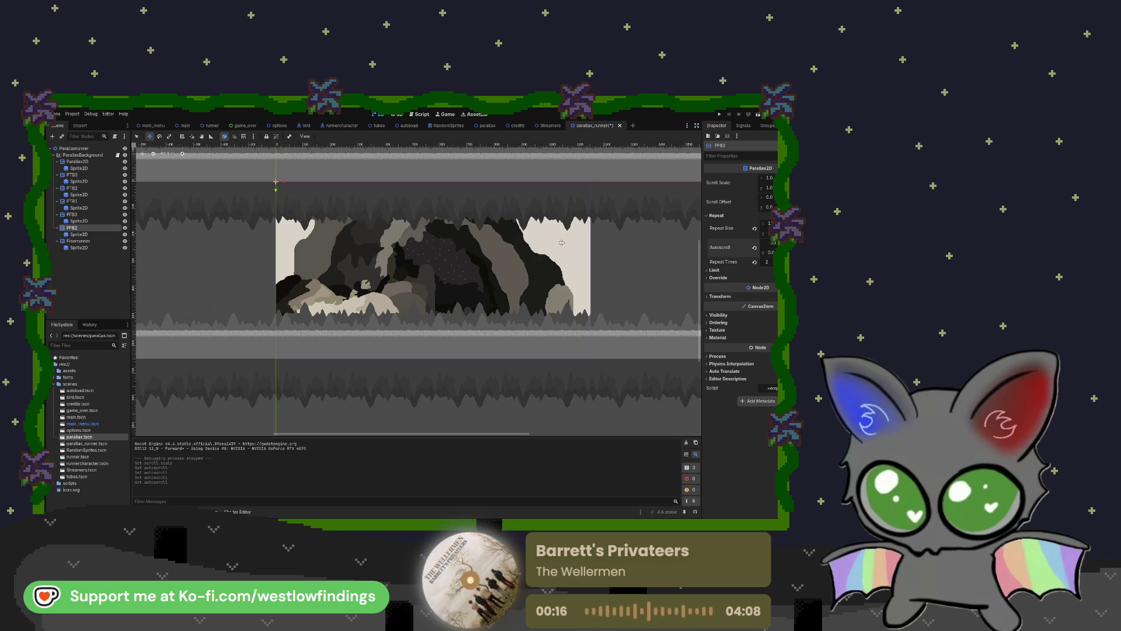
Set Floorrunner's Autoscroll x to -50, then test-run the scene and stop it
click(63, 241)
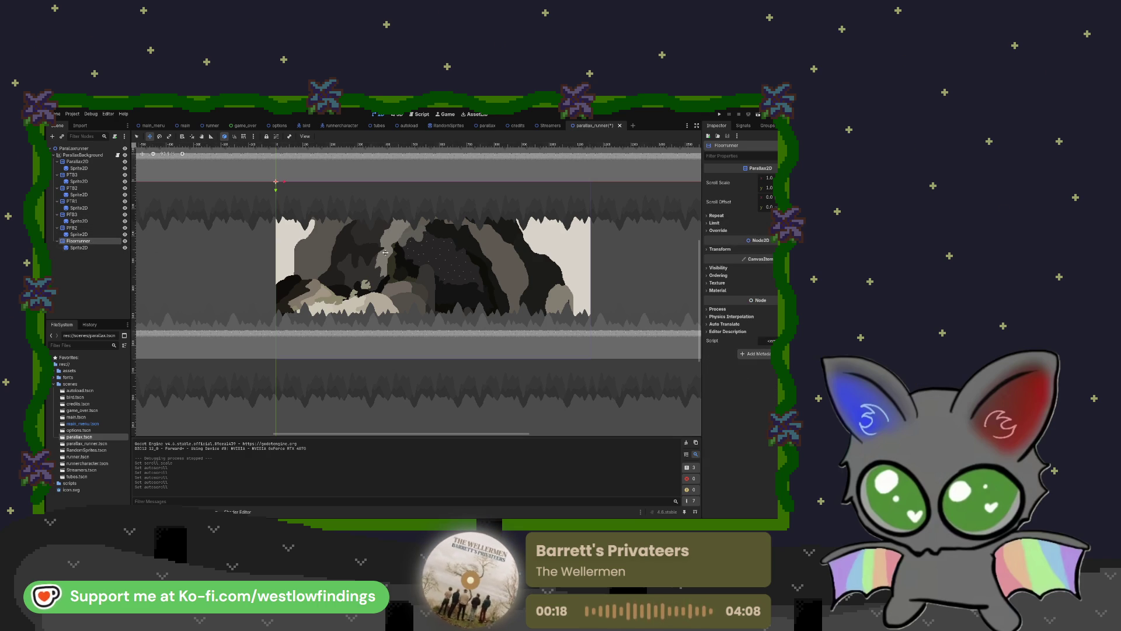
click(717, 216)
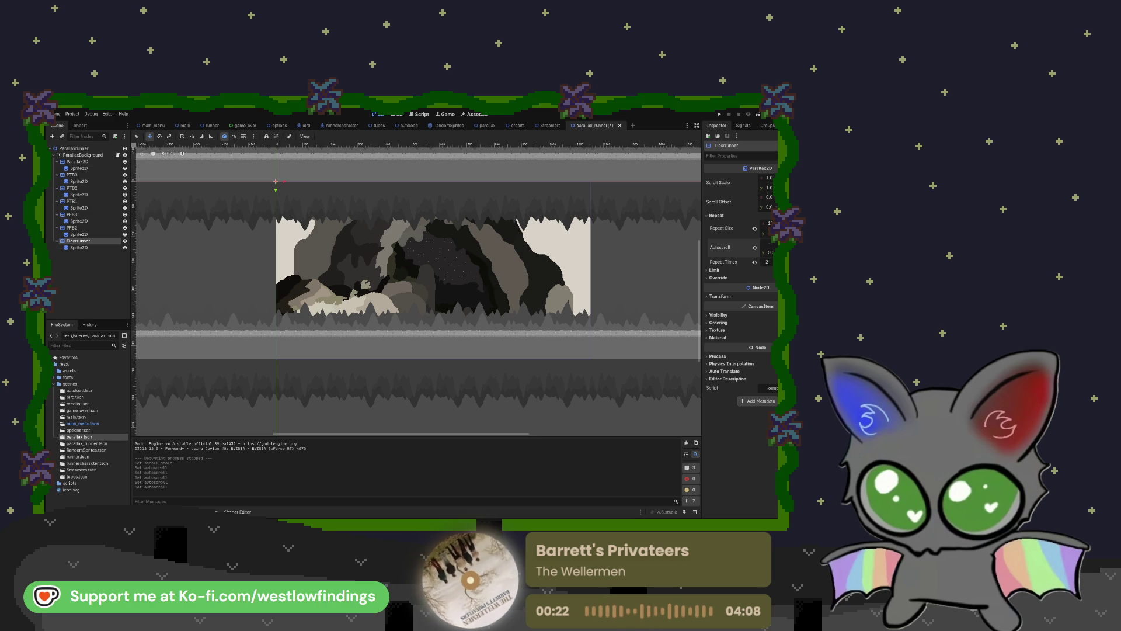
text(-50)
key(Return)
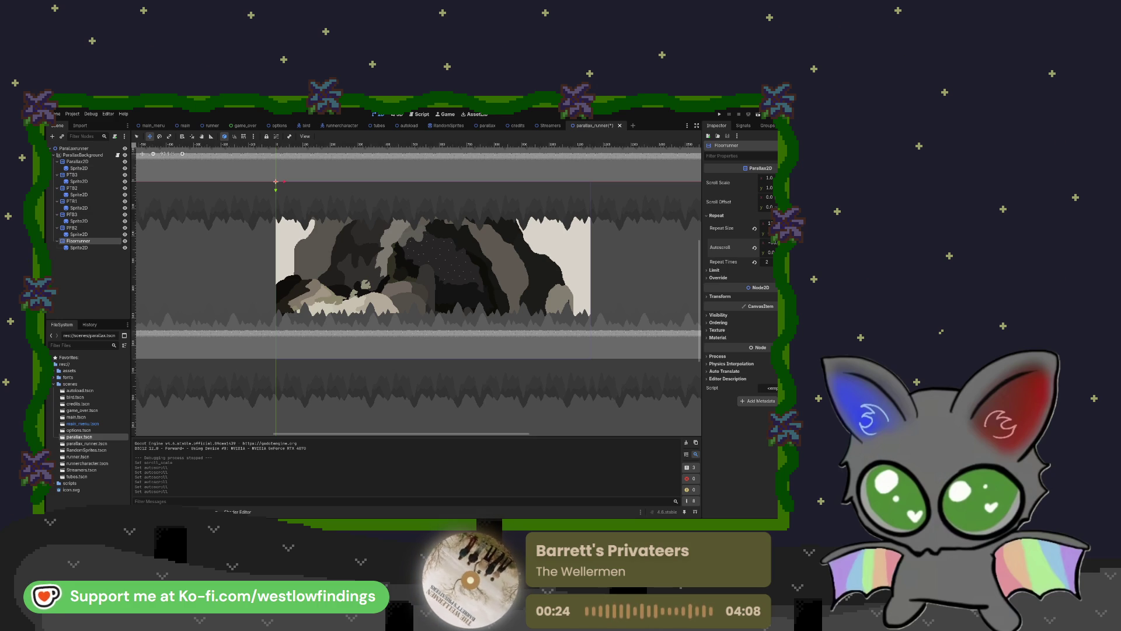
click(759, 115)
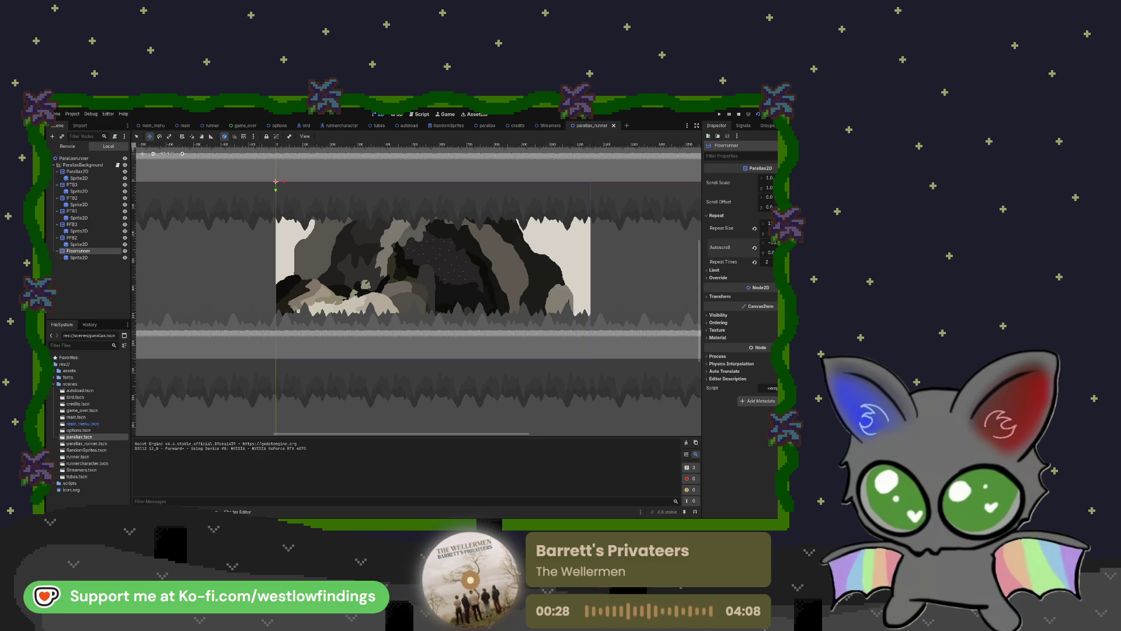
key(F8)
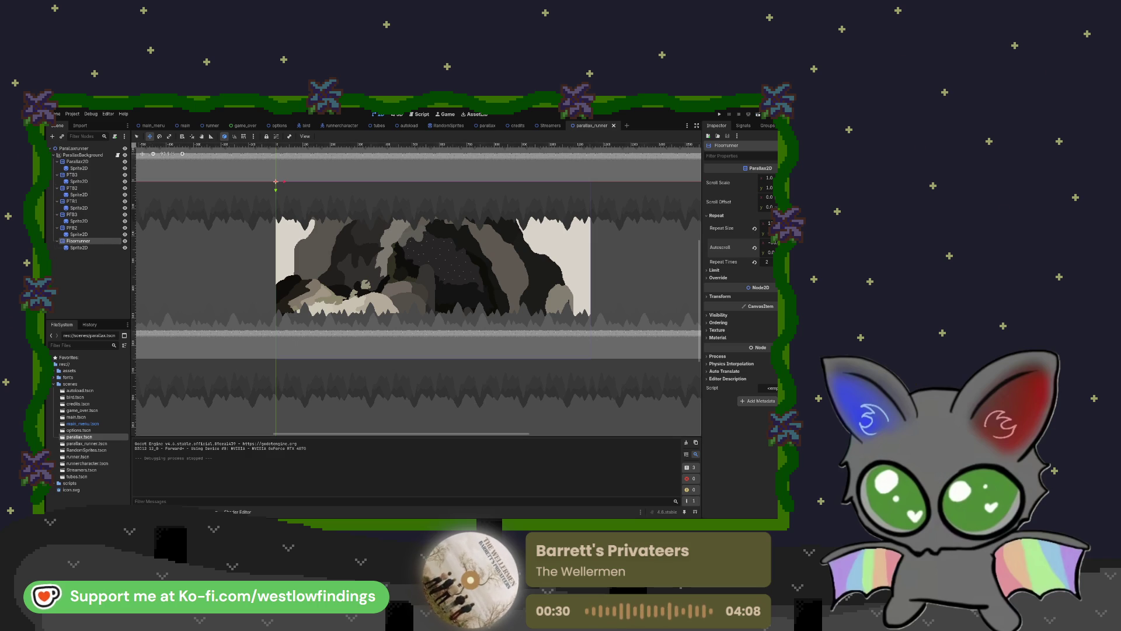
Run the runner scene with F6 and stop it with F8
click(184, 126)
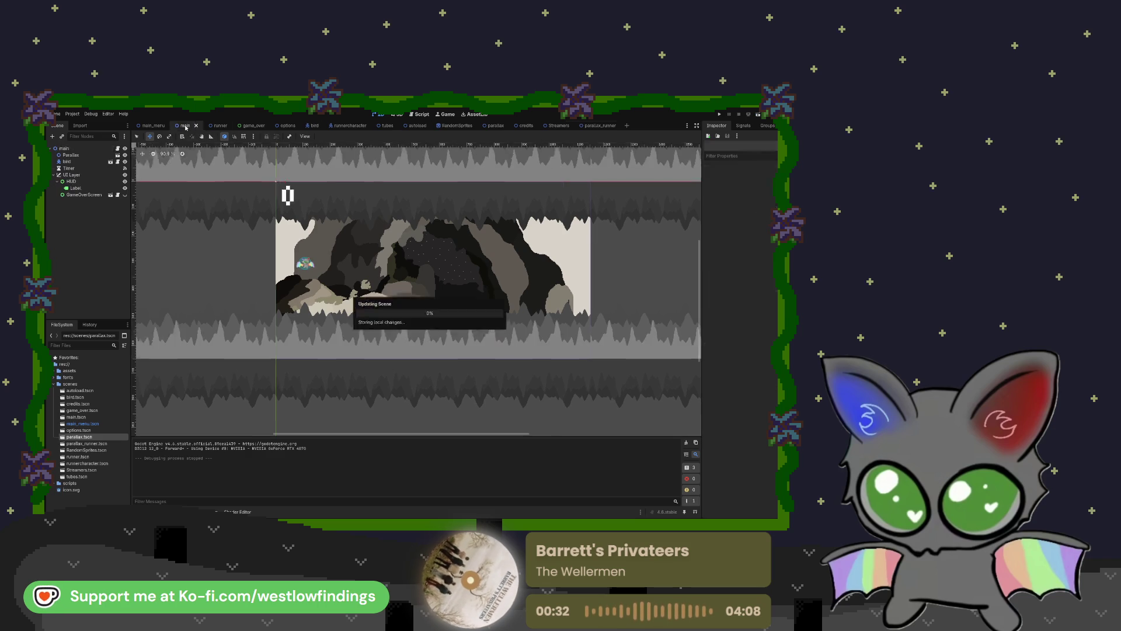
click(221, 126)
key(F6)
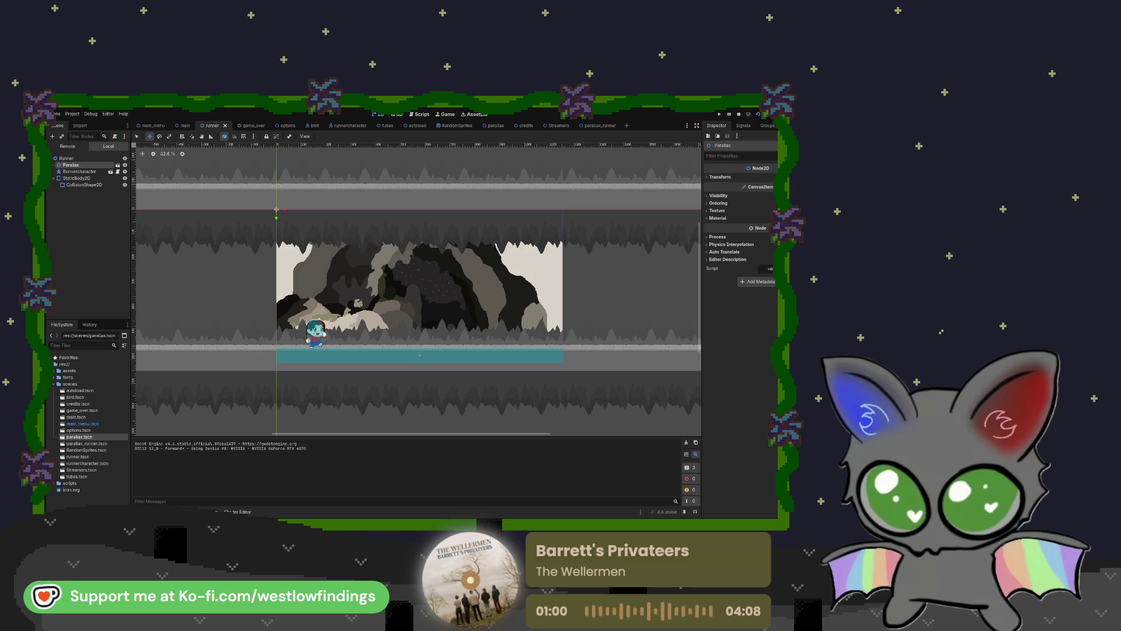
key(F8)
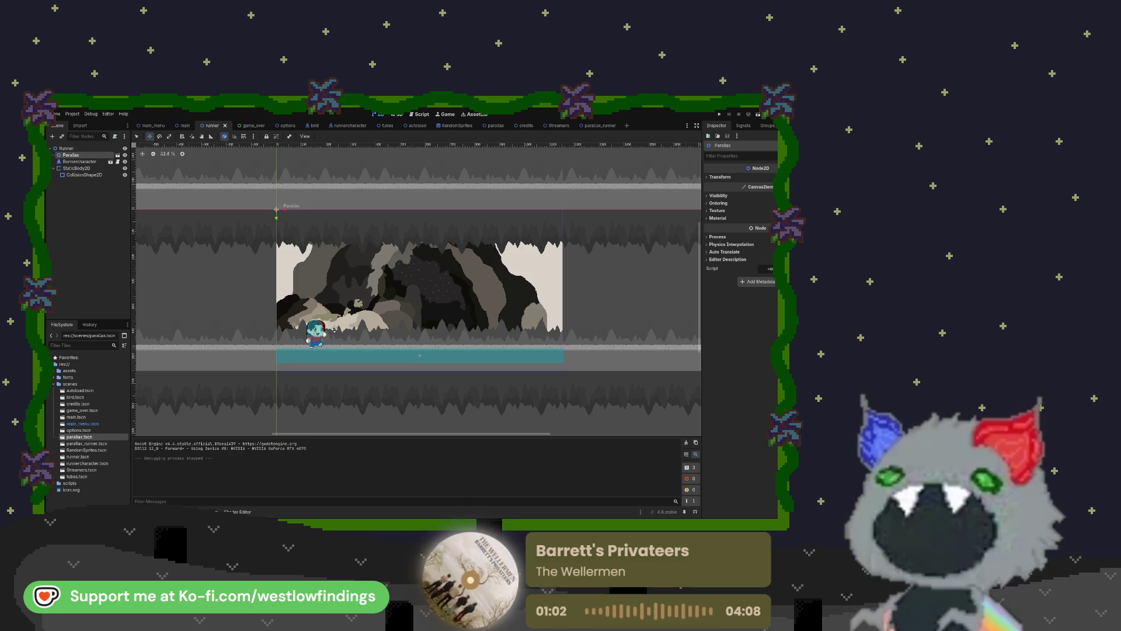
Play-test the main scene with F5, stop it, then run the Runner scene again
click(184, 127)
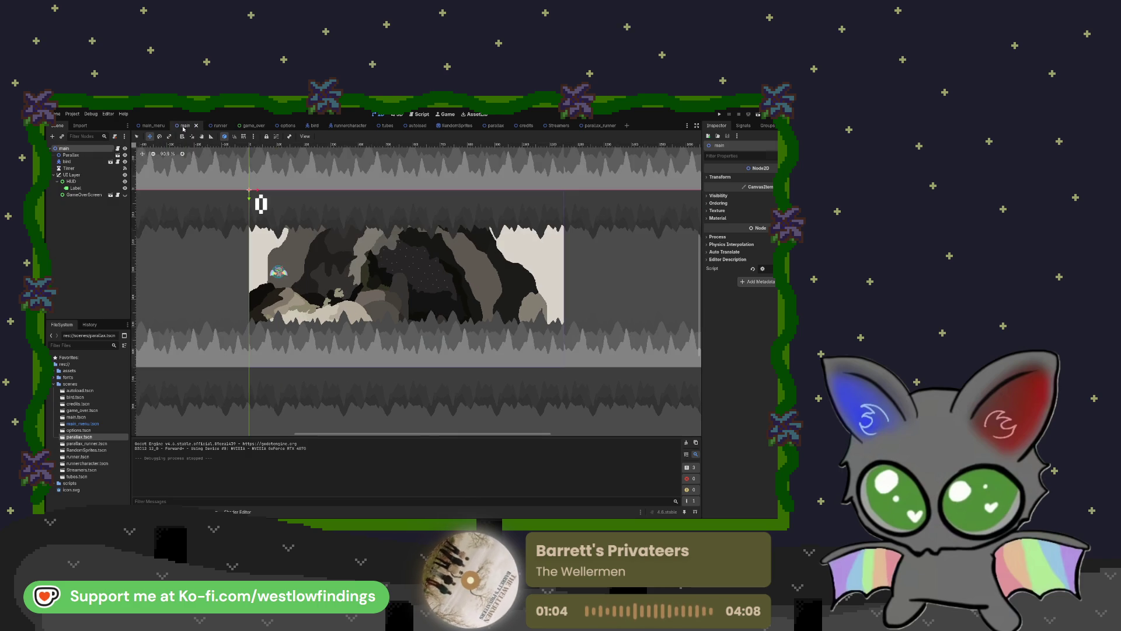
key(F5)
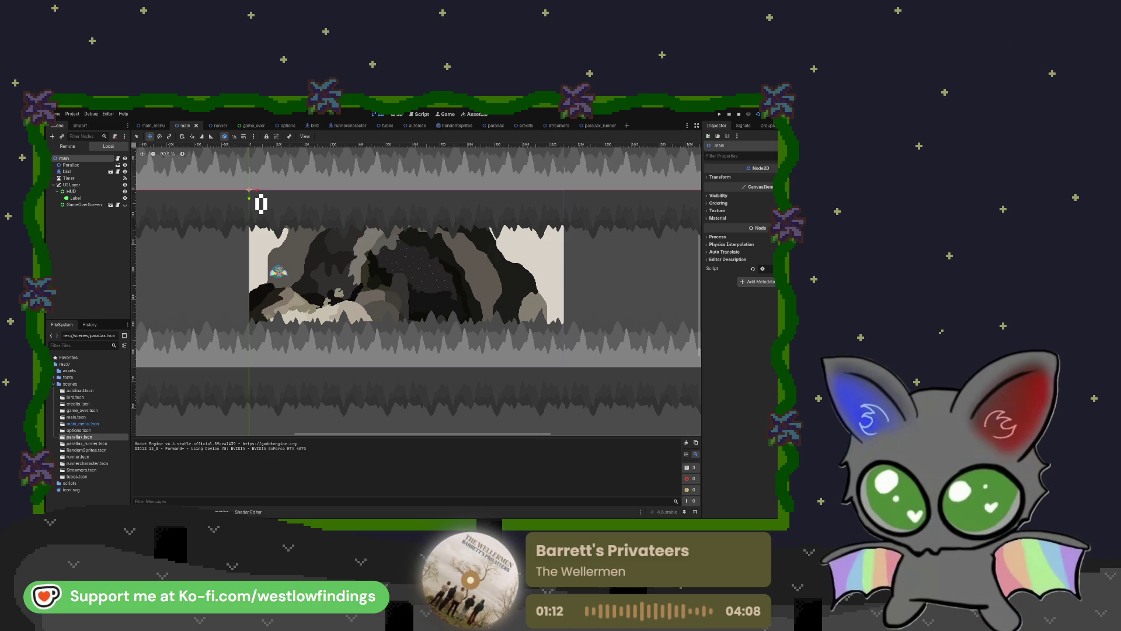
key(F8)
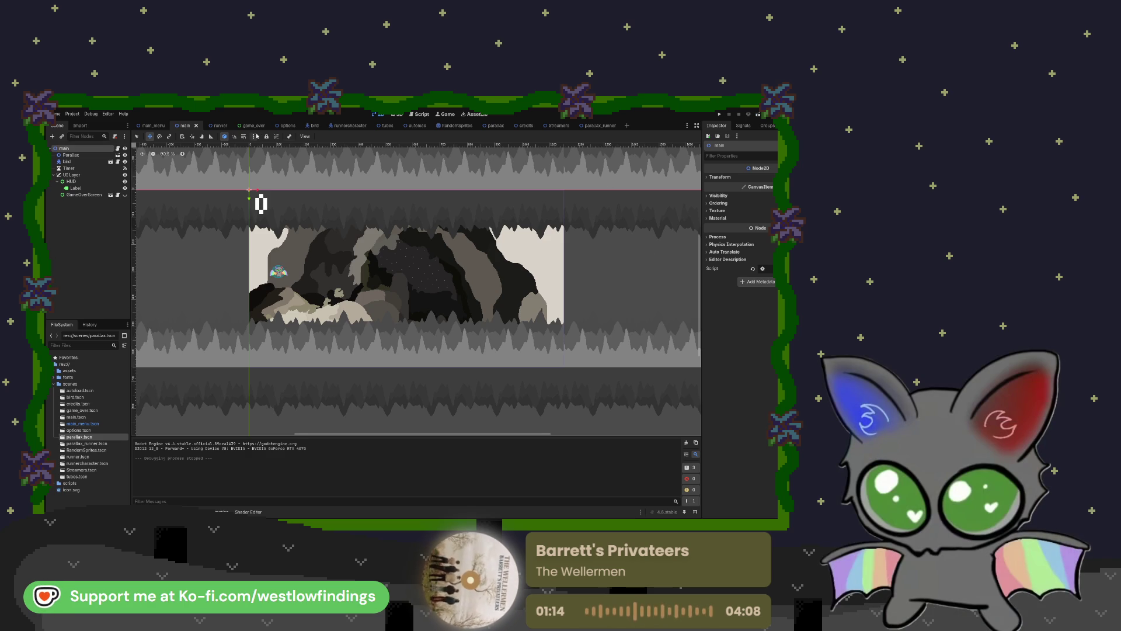
click(217, 126)
click(755, 114)
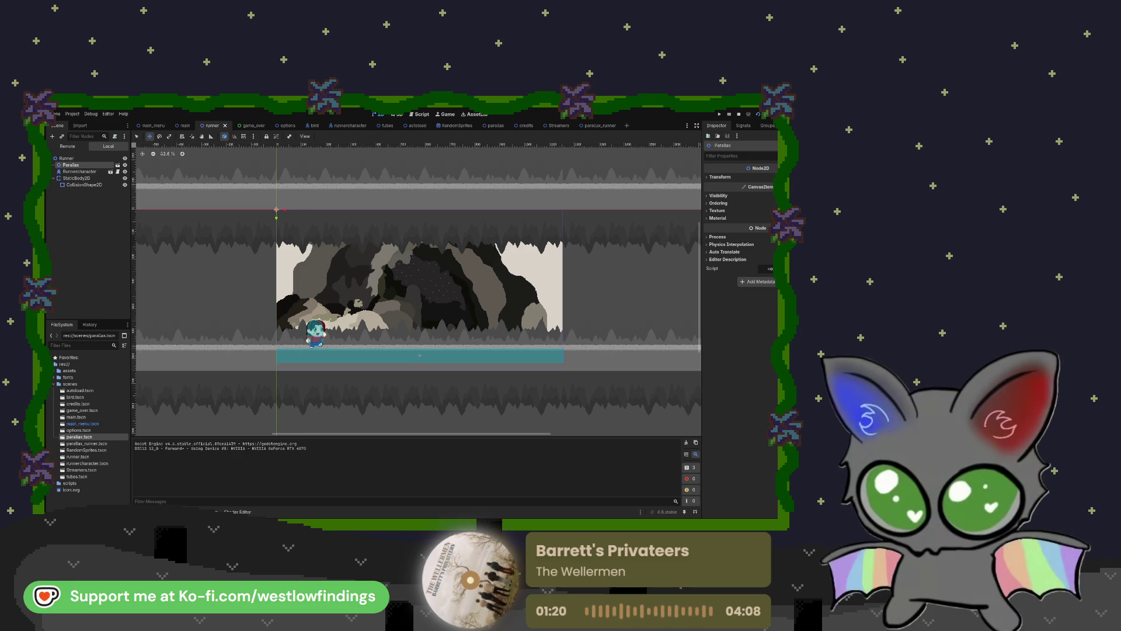
key(F8)
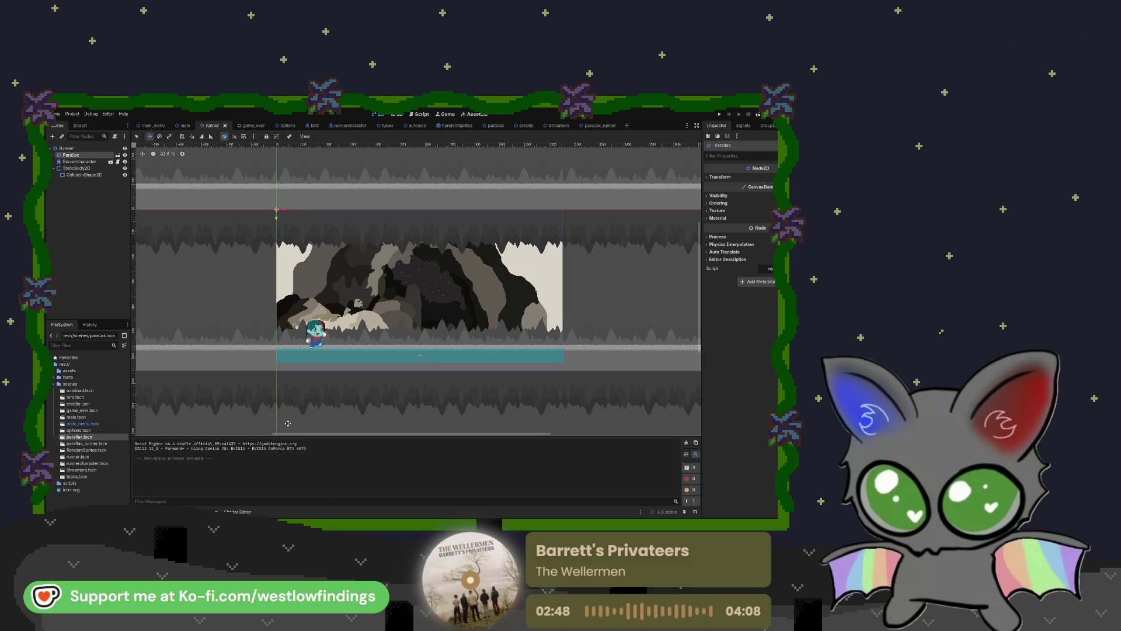
scroll(374, 329, up, 1)
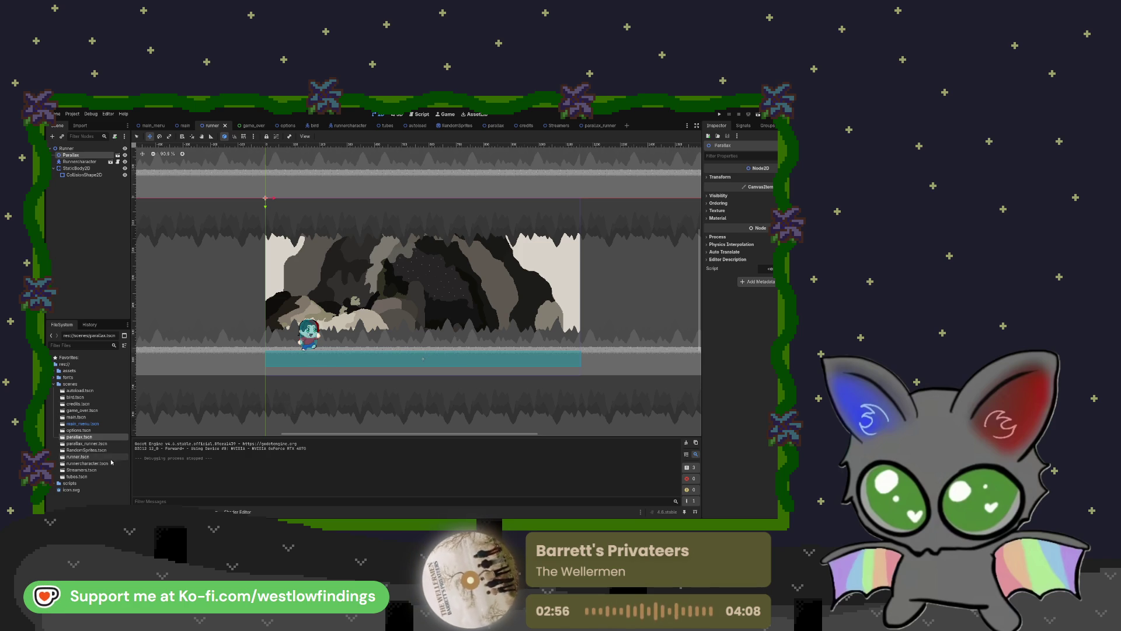
Select tubes.tscn, look over tubes.gd in the Script workspace, then open main.gd
click(77, 476)
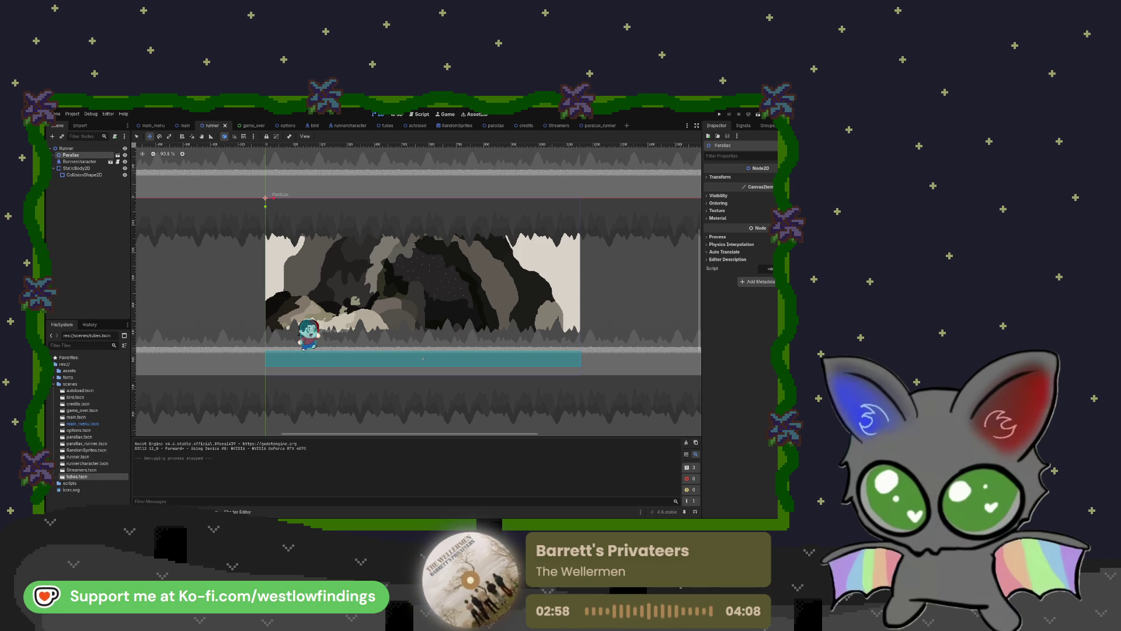
click(421, 114)
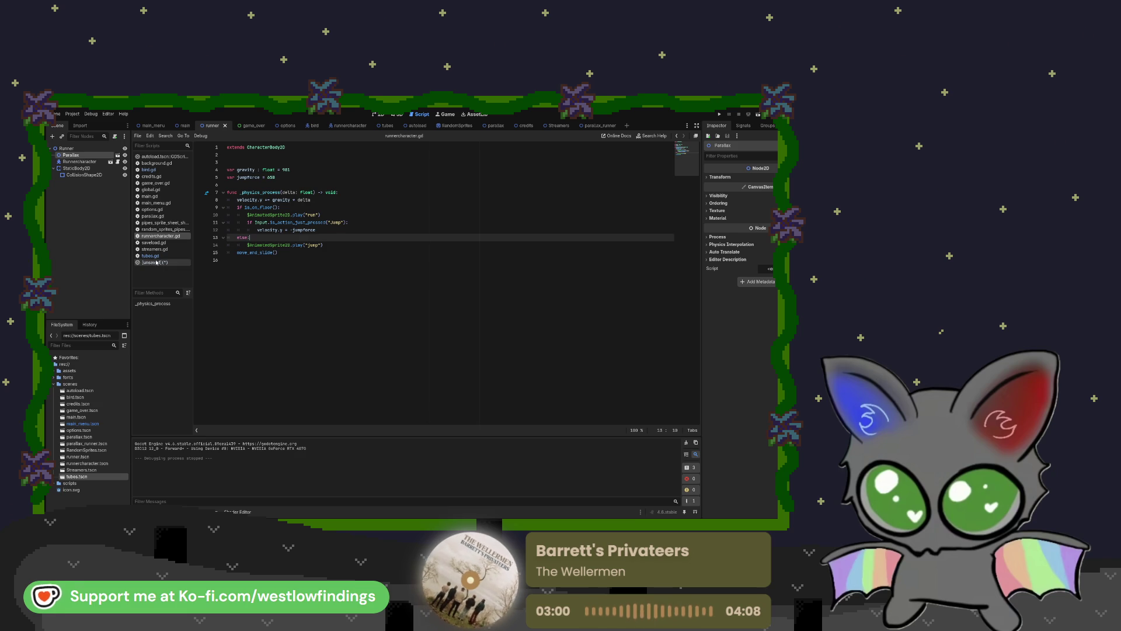
click(150, 256)
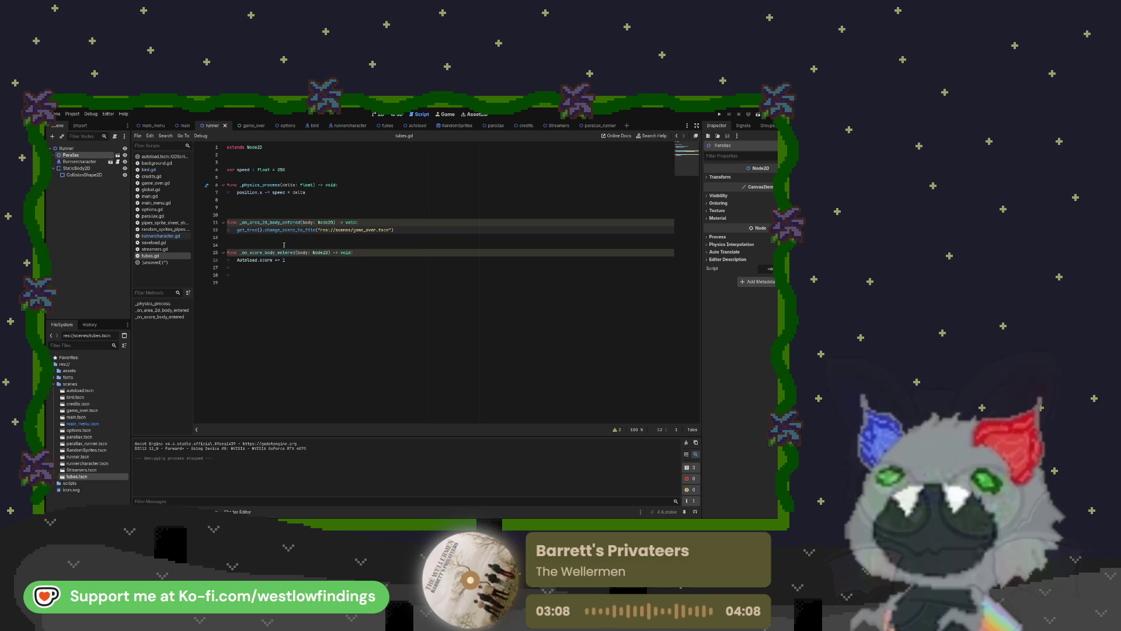
click(161, 198)
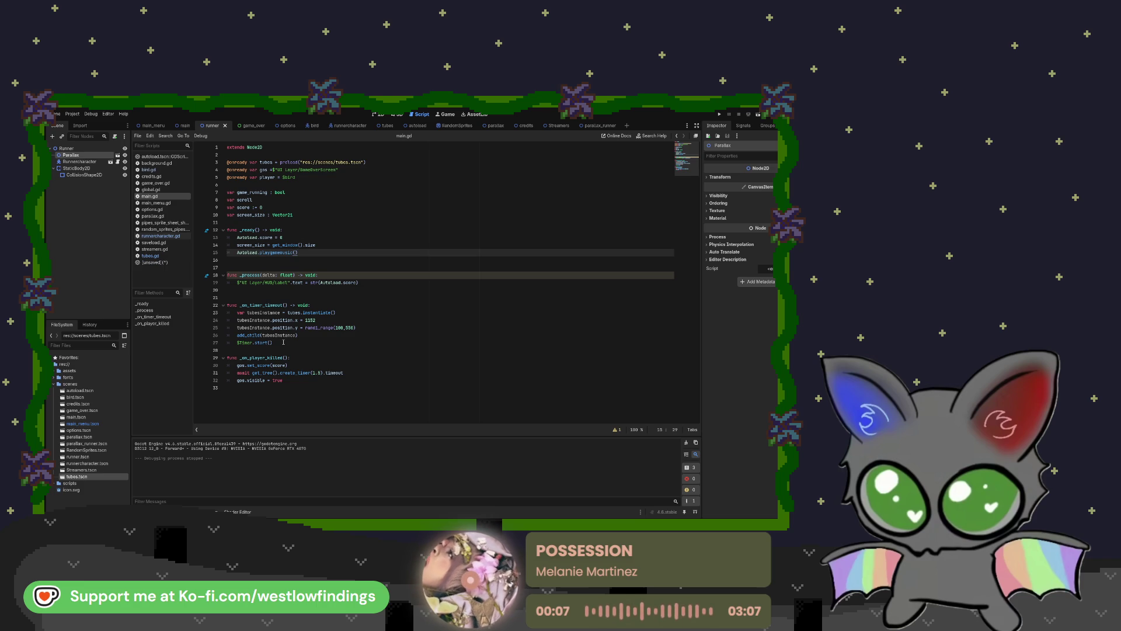
Write _on_timer_timeout() to add a tubes.tscn instance at x 1152, random y 100–550
drag(283, 343, 226, 305)
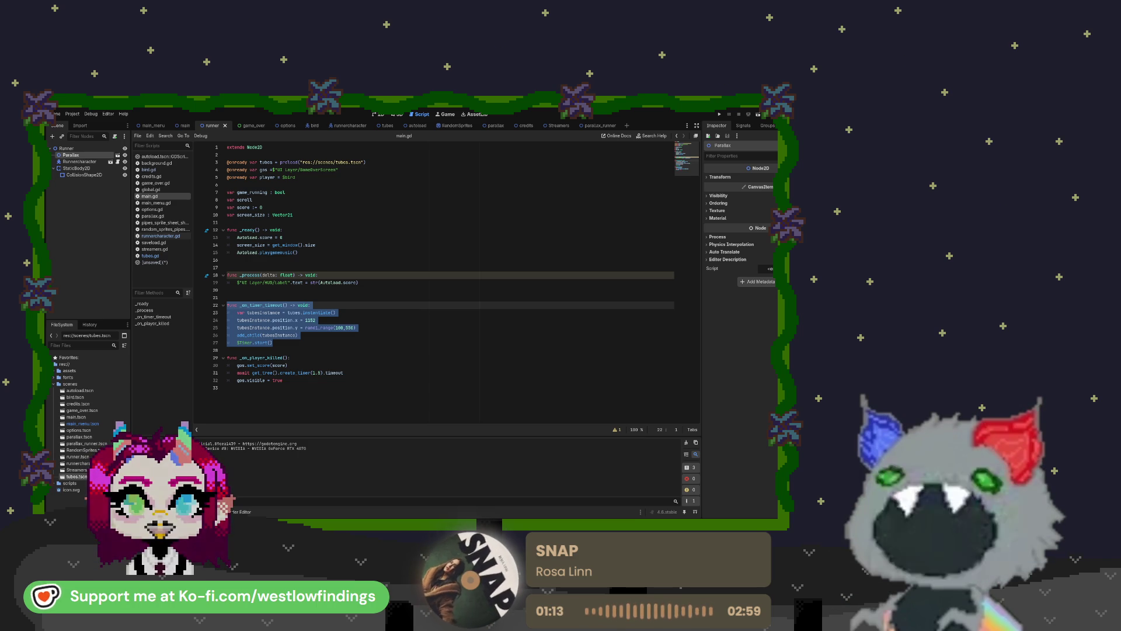
click(367, 157)
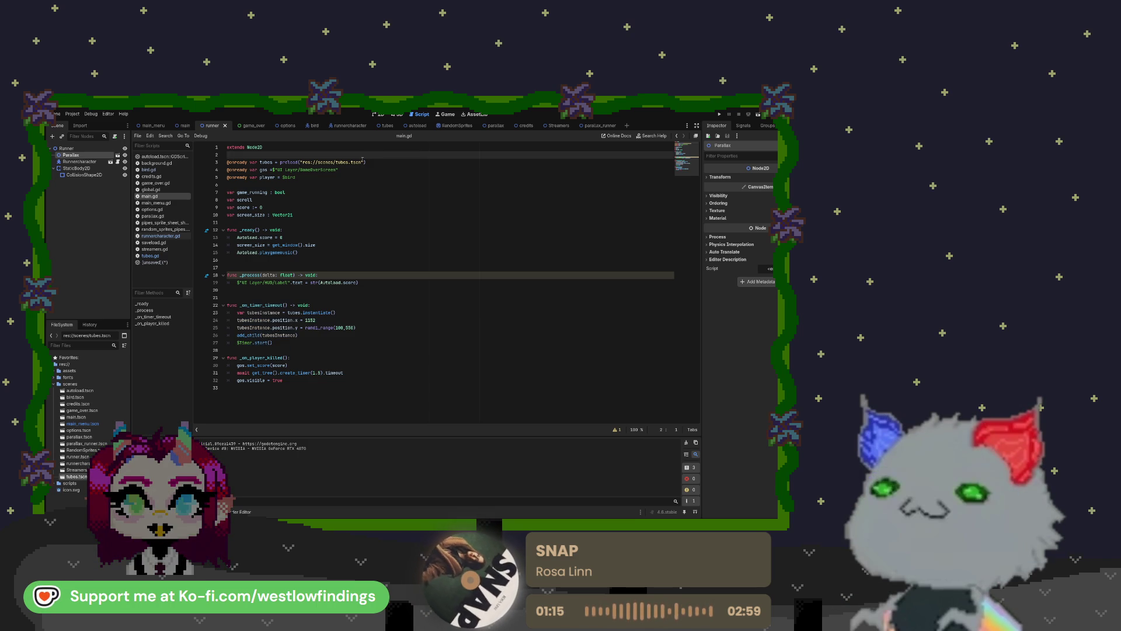